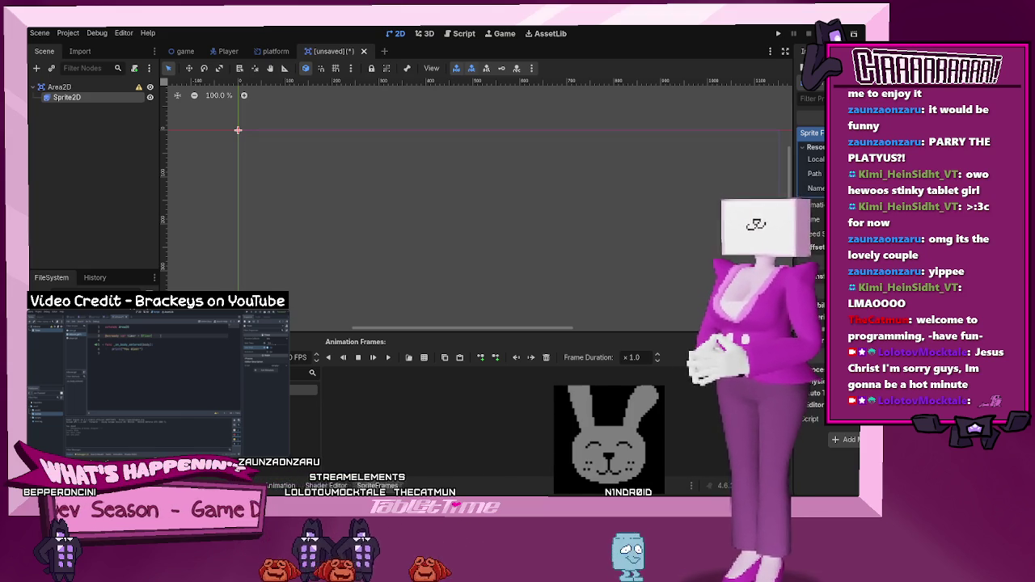
Check the stream in the streaming software several times, returning to the Godot editor each time.
{"action": "key", "text": "alt+Tab"}
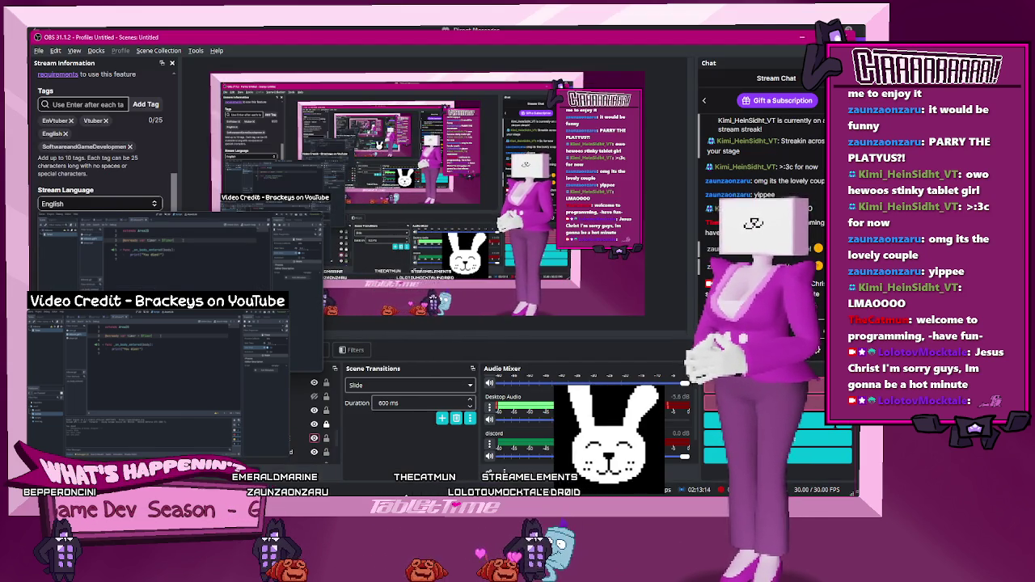
{"action": "key", "text": "alt+Tab"}
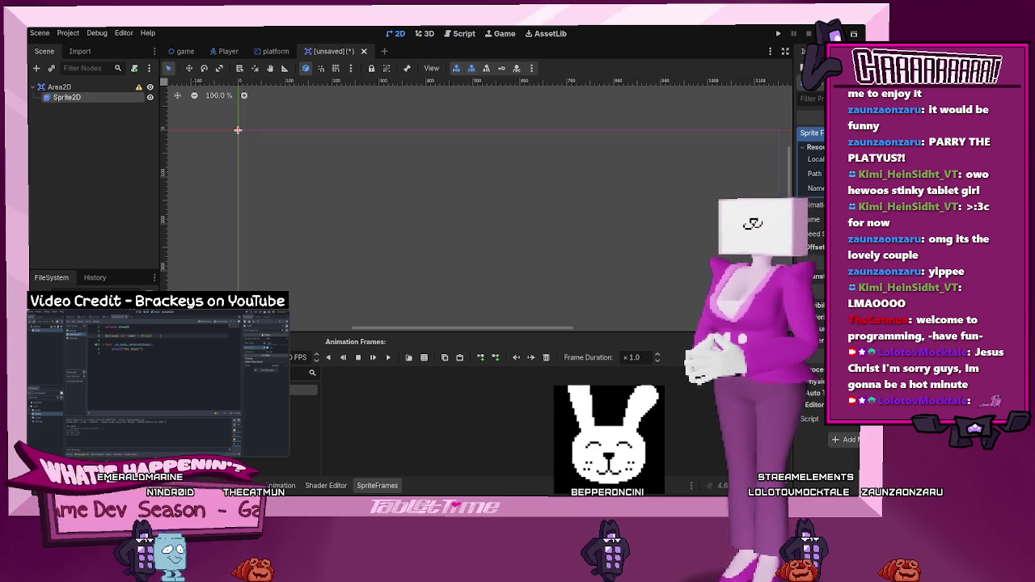
{"action": "key", "text": "alt+Tab"}
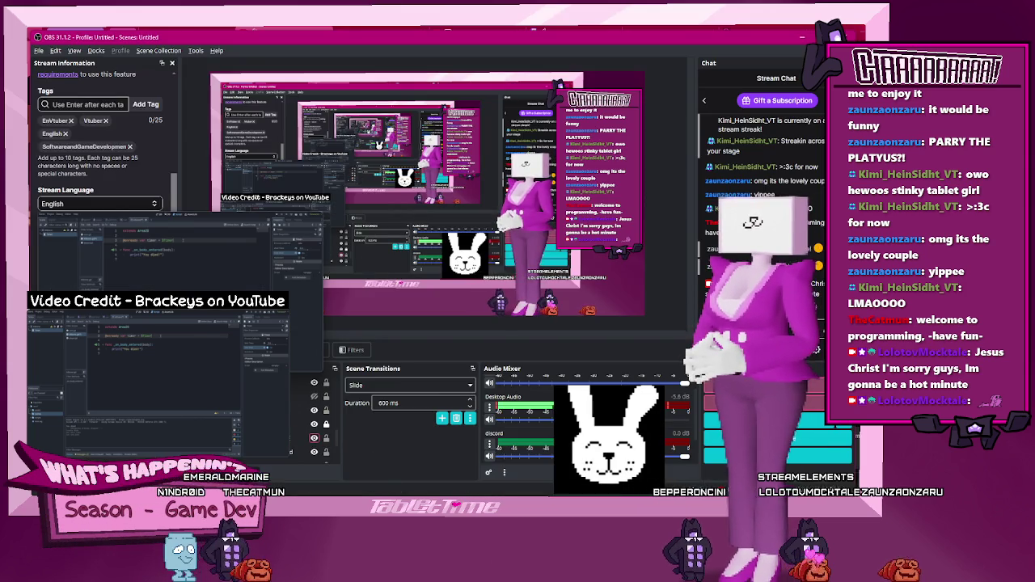
{"action": "key", "text": "alt+Tab"}
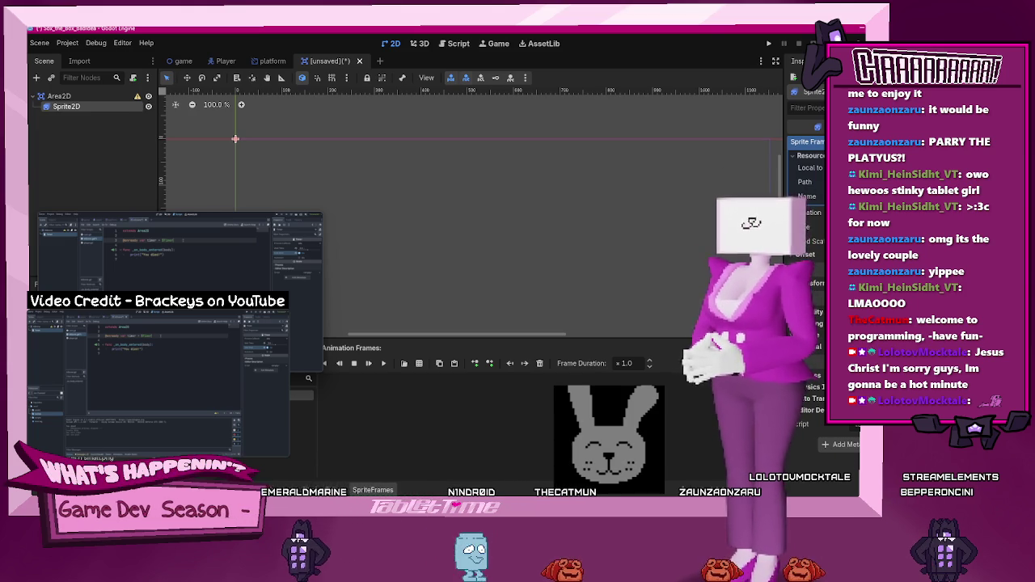
{"action": "key", "text": "alt+Tab"}
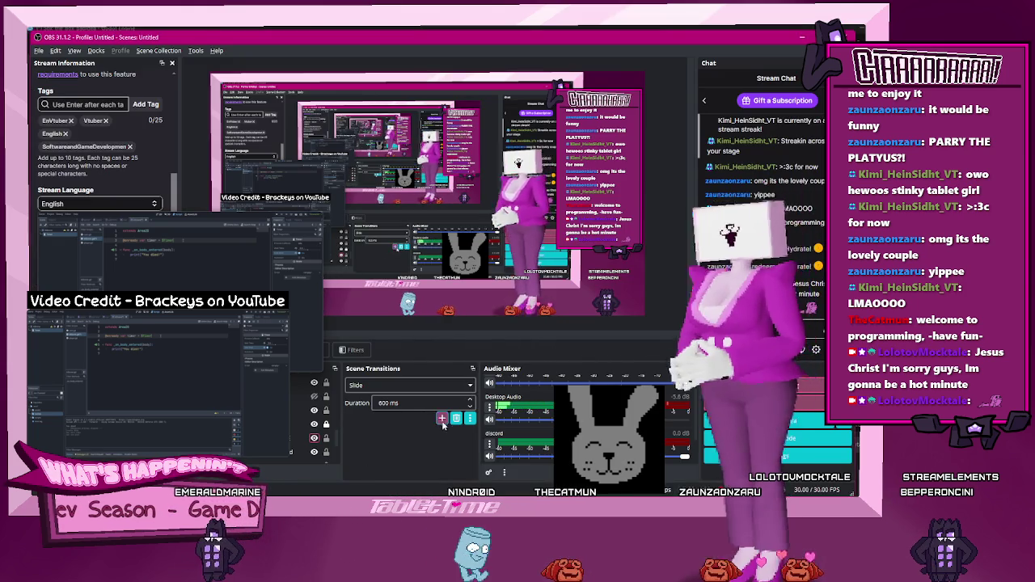
{"action": "key", "text": "alt+Tab"}
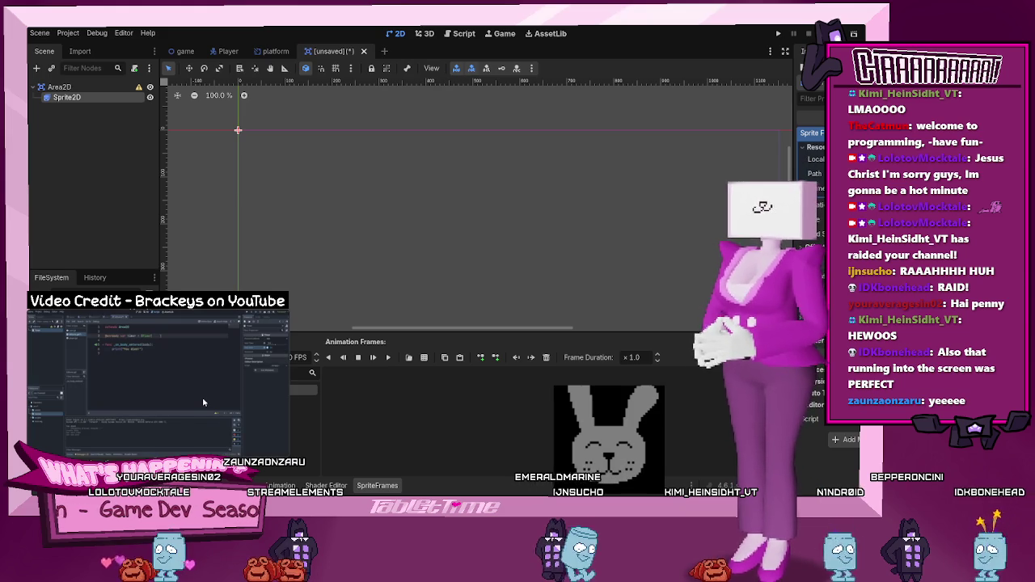
{"action": "mouse_move", "coordinate": [260, 448]}
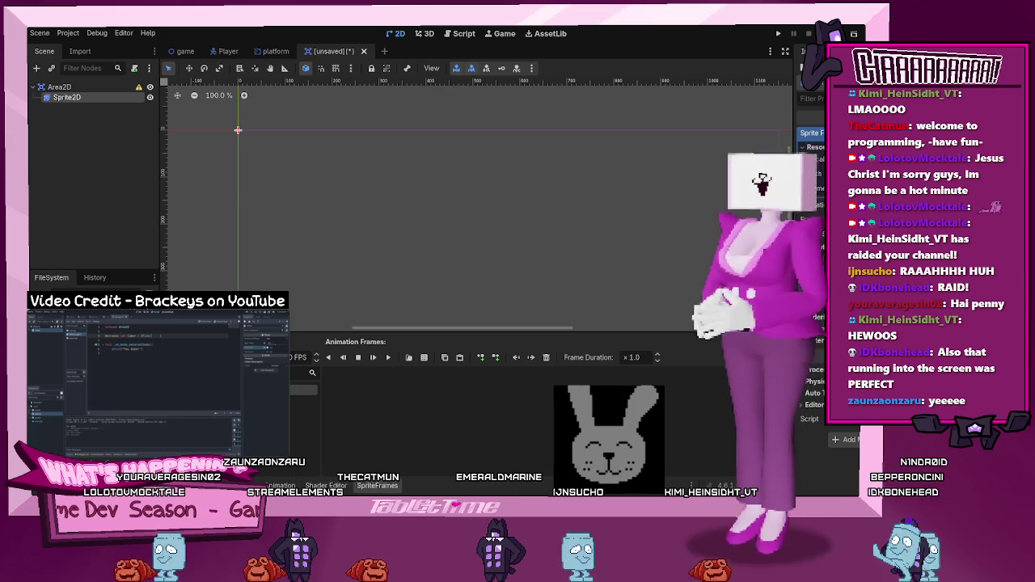
{"action": "key", "text": "alt+Tab"}
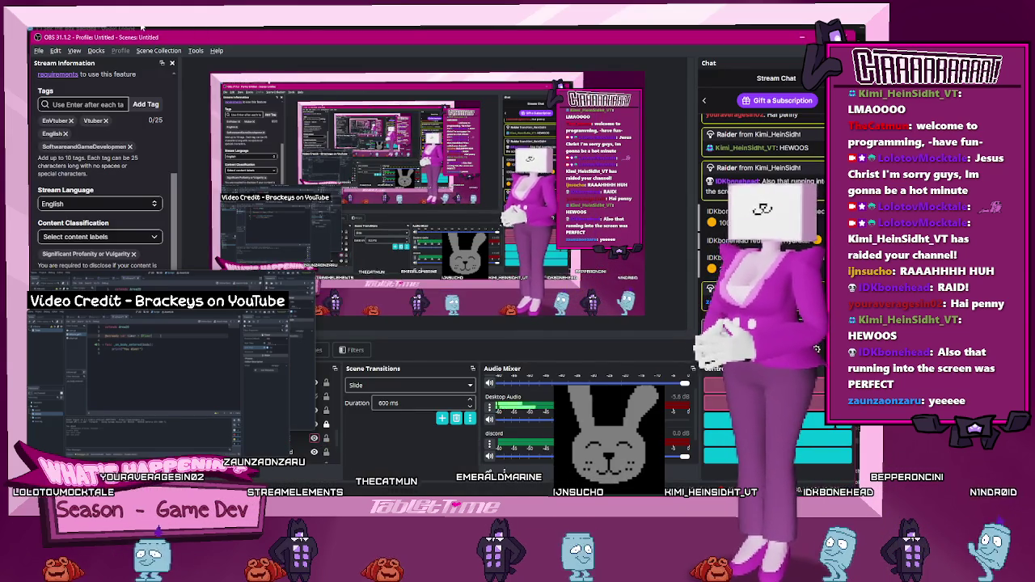
{"action": "key", "text": "alt+Tab"}
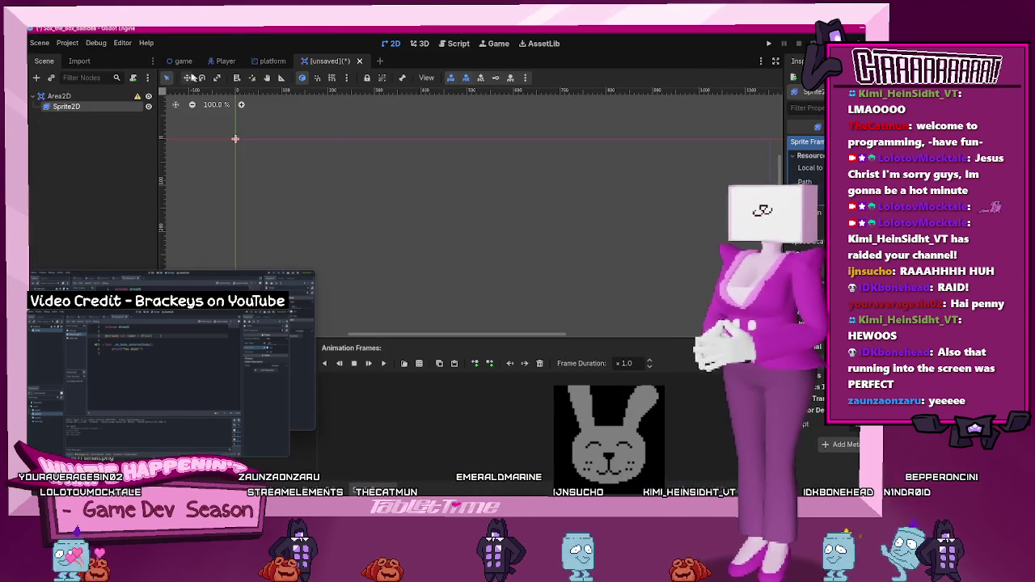
Save the new Area2D scene as area_2d.tscn, then restart the game to playtest.
{"action": "key", "text": "ctrl+Tab"}
{"action": "key", "text": "ctrl+shift+Tab"}
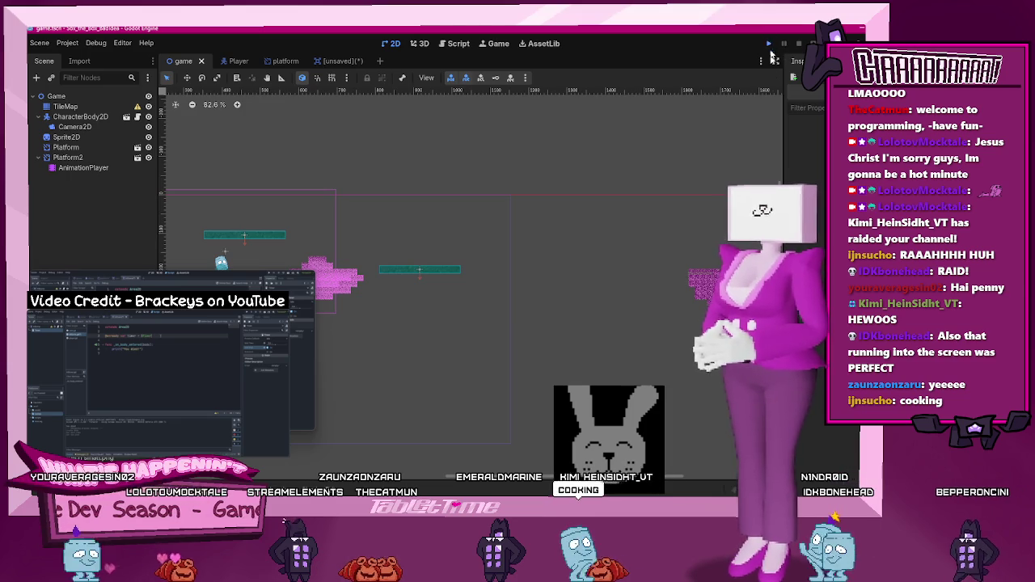
{"action": "key", "text": "ctrl+s"}
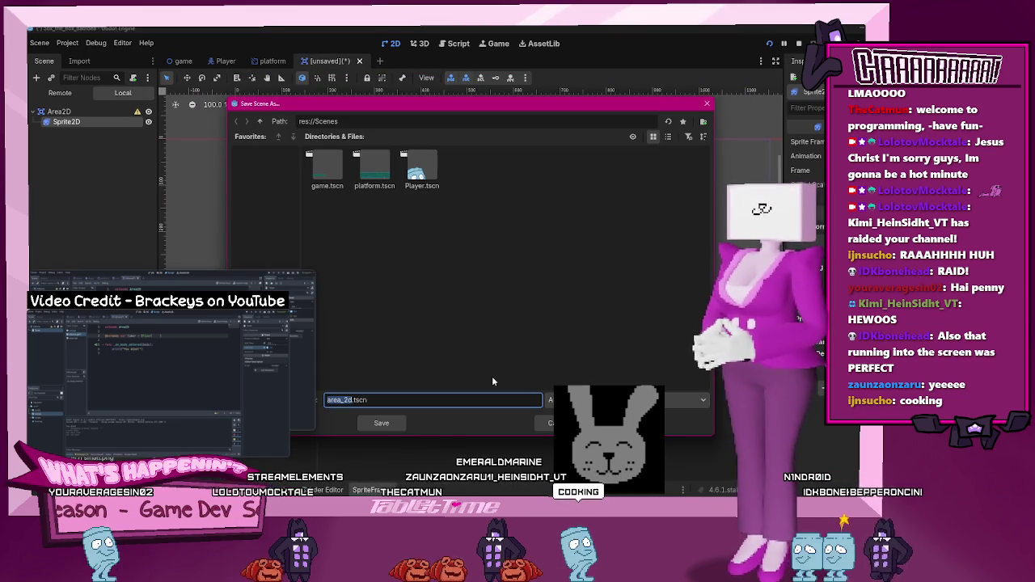
{"action": "left_click", "coordinate": [381, 423]}
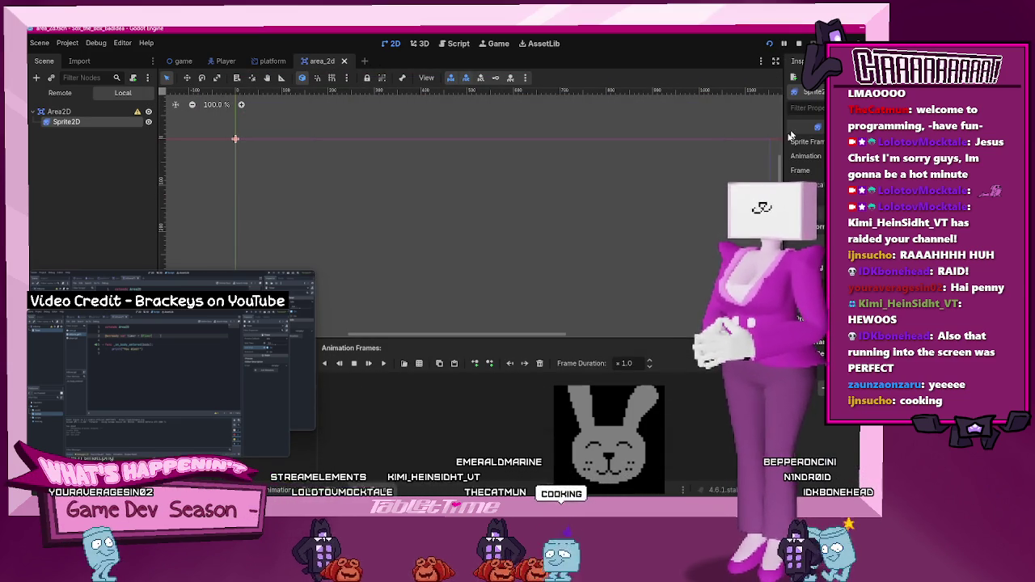
{"action": "left_click", "coordinate": [765, 47]}
{"action": "left_click", "coordinate": [766, 47]}
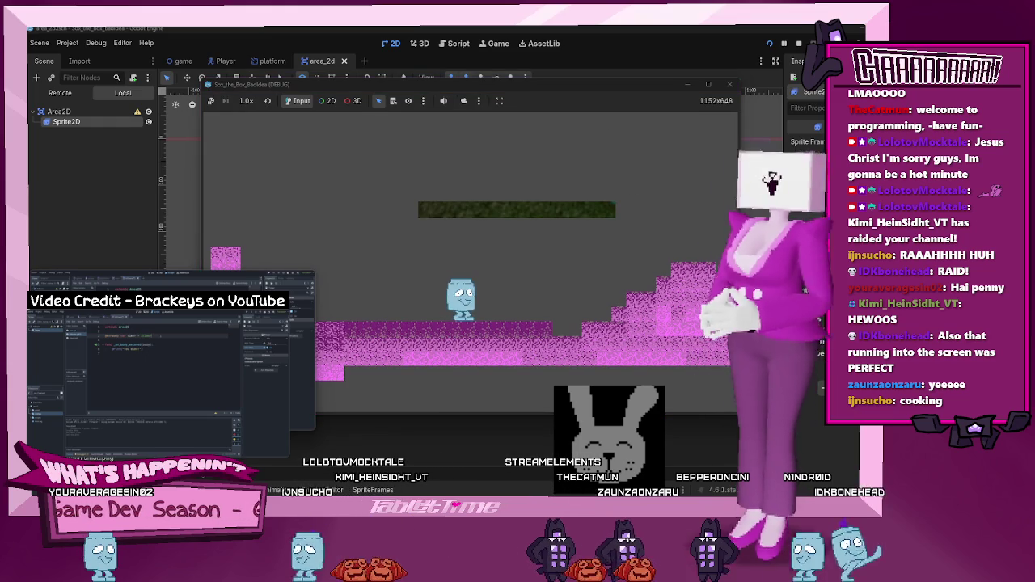
Run and jump the character left and right until it lands on the hill.
{"action": "key", "text": "Right"}
{"action": "key", "text": "Left"}
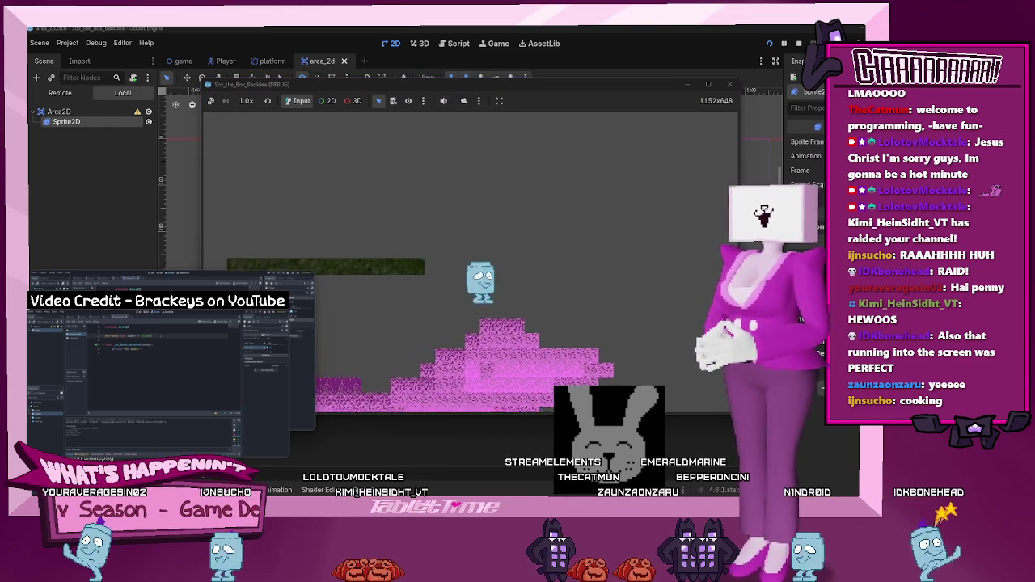
{"action": "key", "text": "space"}
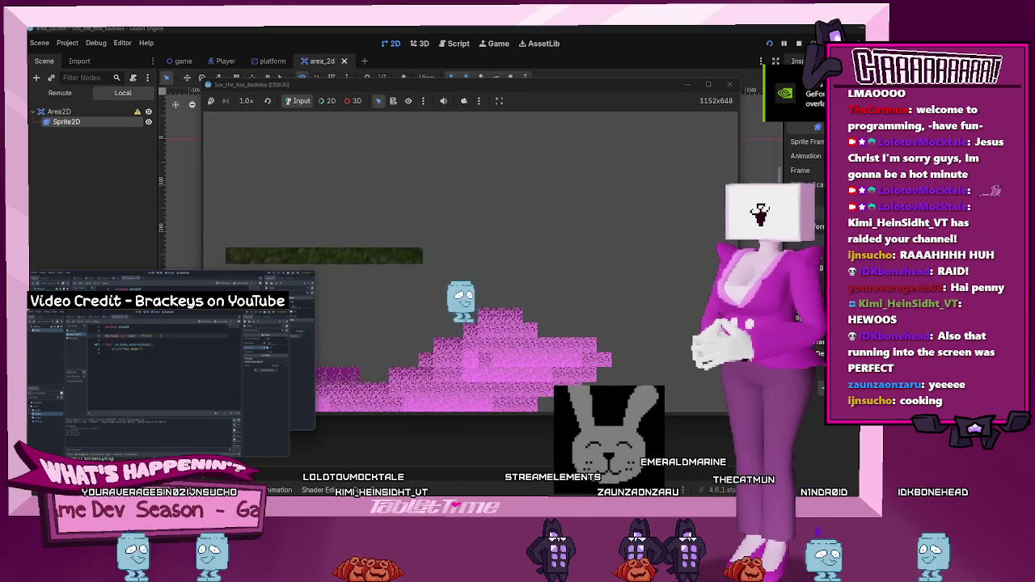
{"action": "key", "text": "space"}
{"action": "key", "text": "Left"}
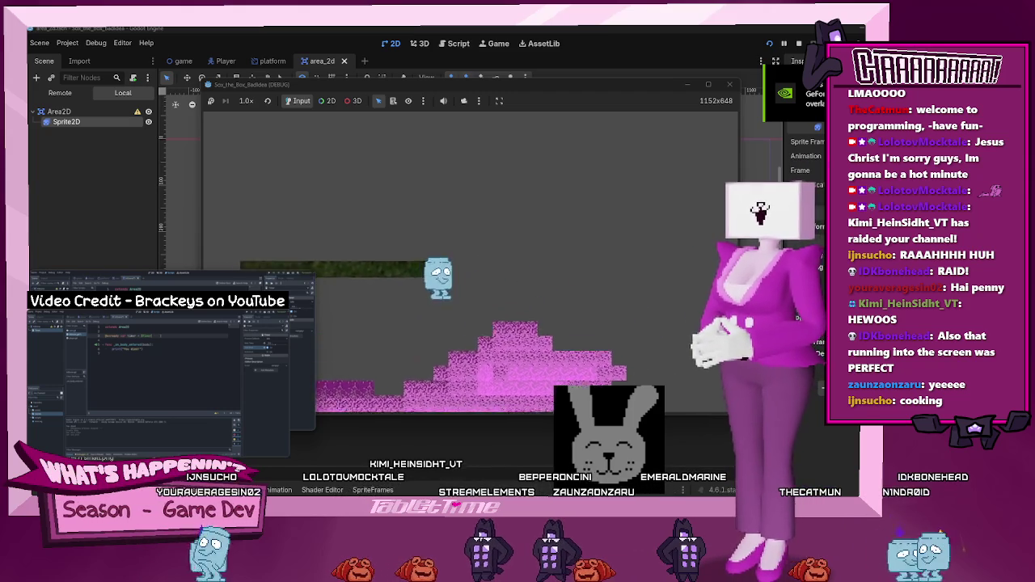
{"action": "key", "text": "Right"}
{"action": "key", "text": "space"}
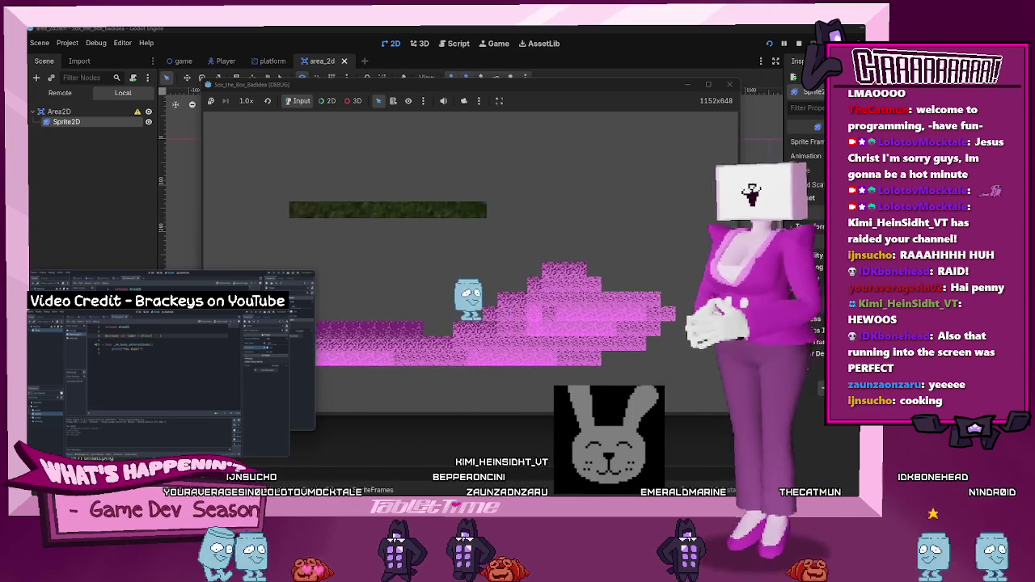
{"action": "key", "text": "Right"}
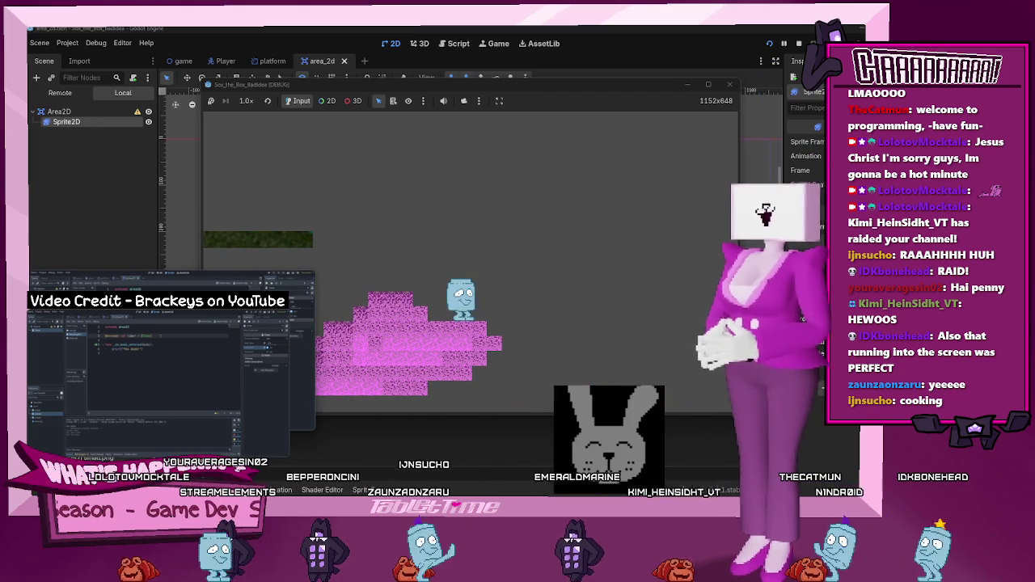
Jump the character onto a platform, steer it around, then close the game window.
{"action": "key", "text": "Right"}
{"action": "key", "text": "space"}
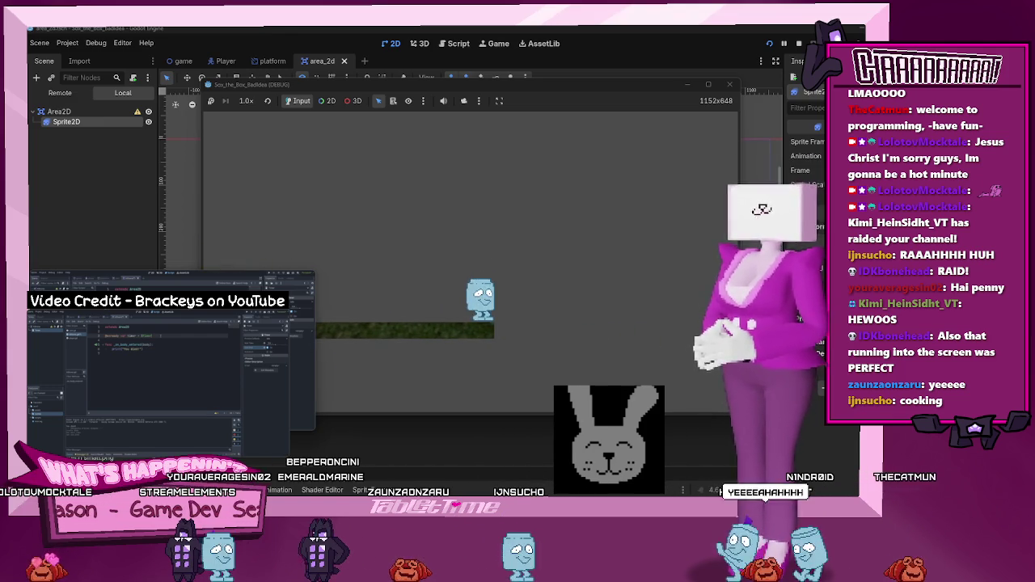
{"action": "key", "text": "space"}
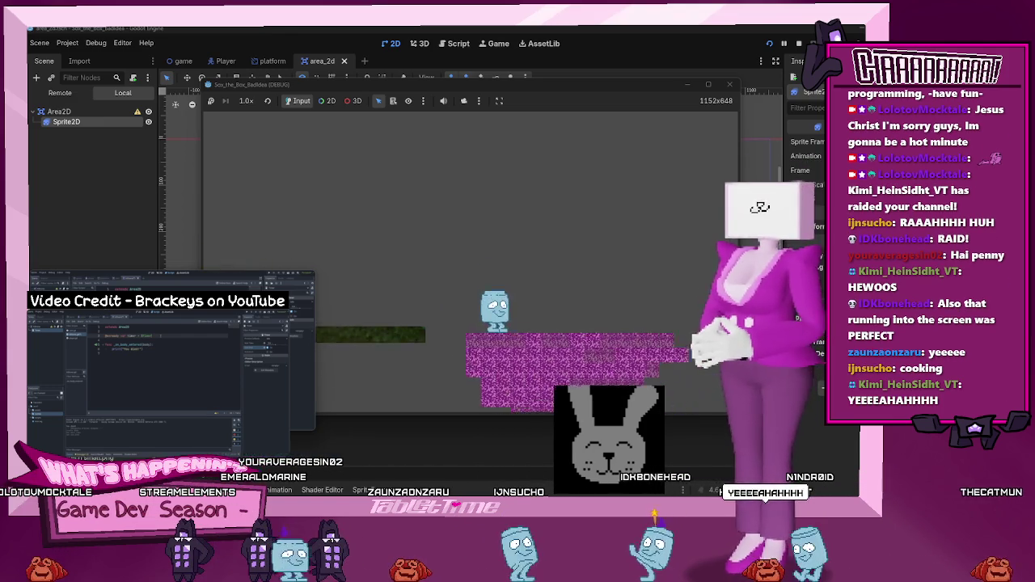
{"action": "key", "text": "Left"}
{"action": "key", "text": "Right"}
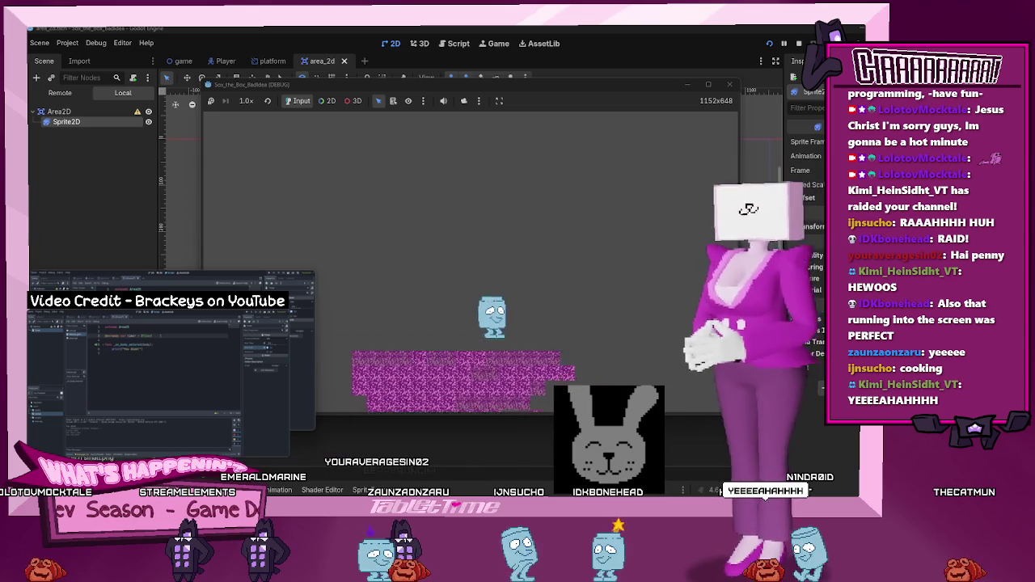
{"action": "key", "text": "space"}
{"action": "key", "text": "Left"}
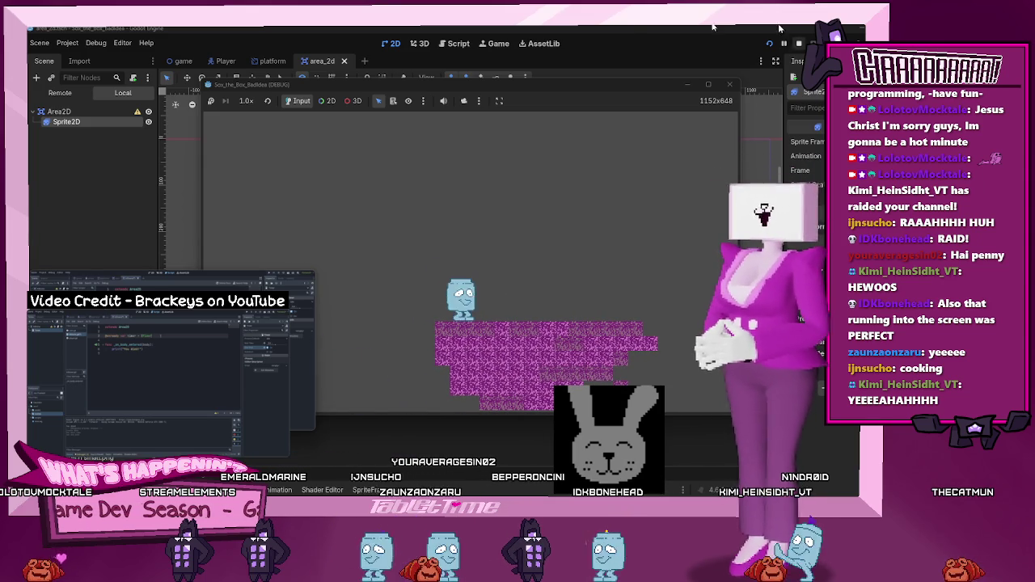
{"action": "left_click", "coordinate": [730, 85]}
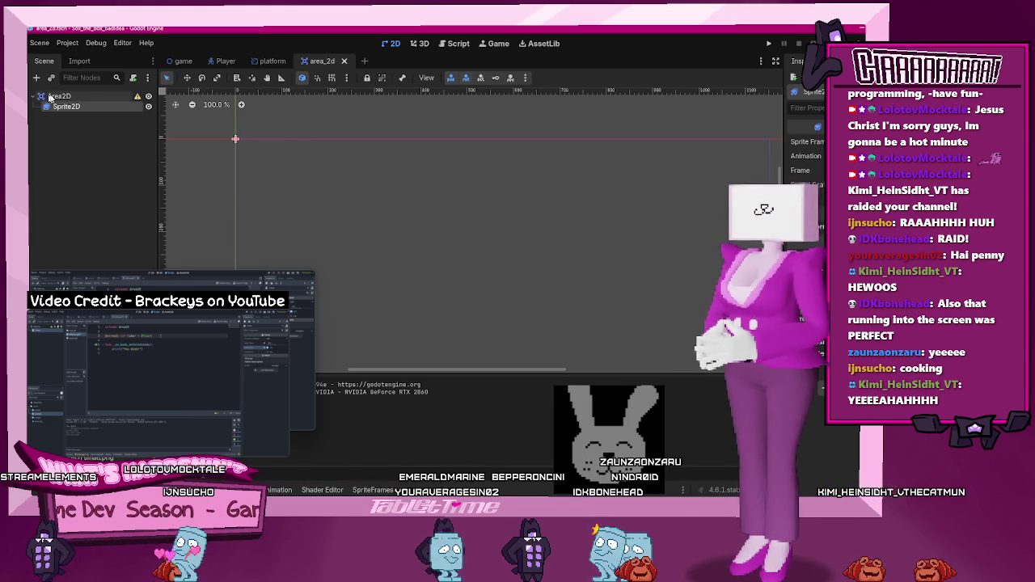
Select the Sprite2D node and pause the reference tutorial video.
{"action": "left_click", "coordinate": [81, 106]}
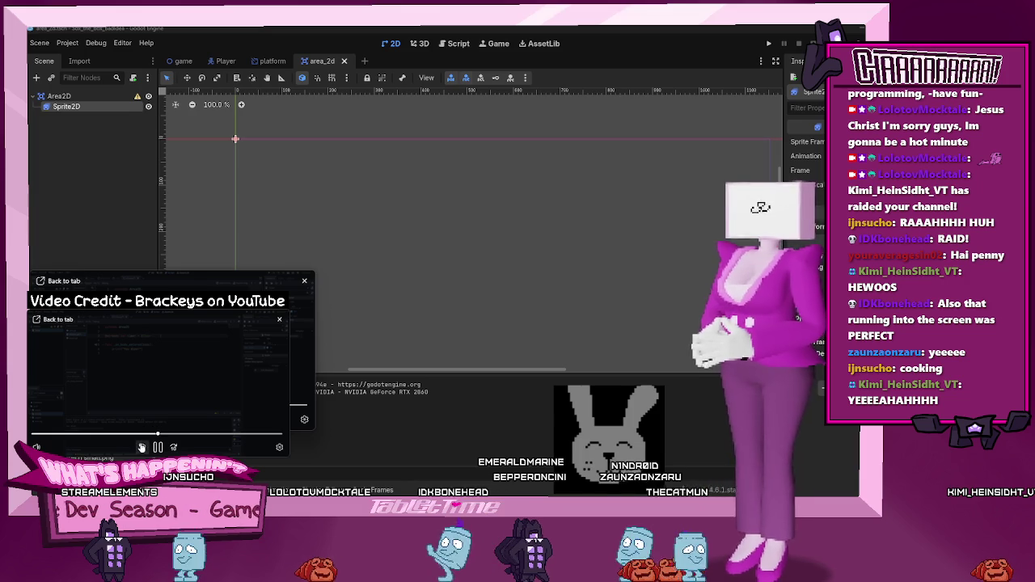
{"action": "left_click", "coordinate": [156, 447]}
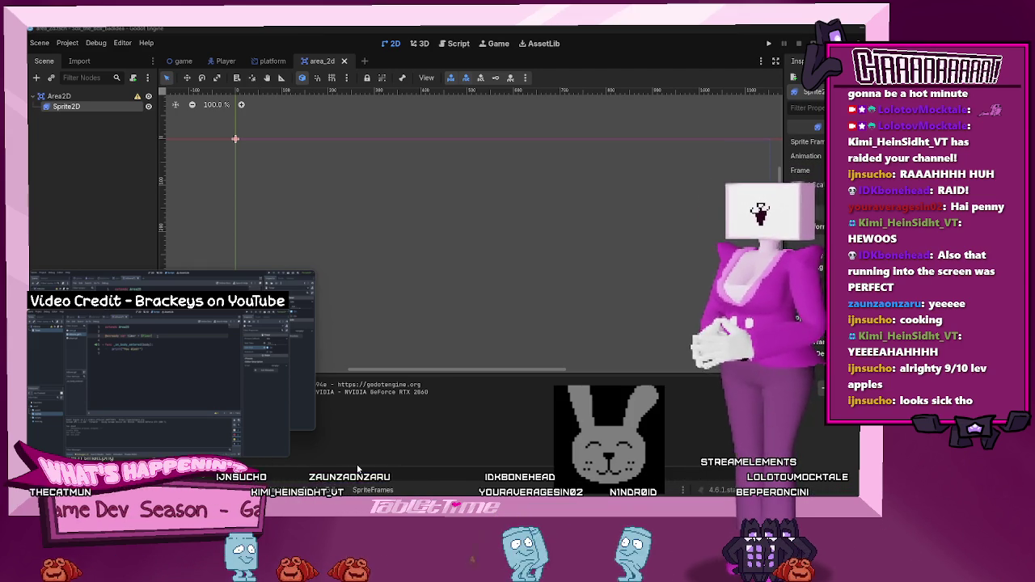
{"action": "mouse_move", "coordinate": [149, 344]}
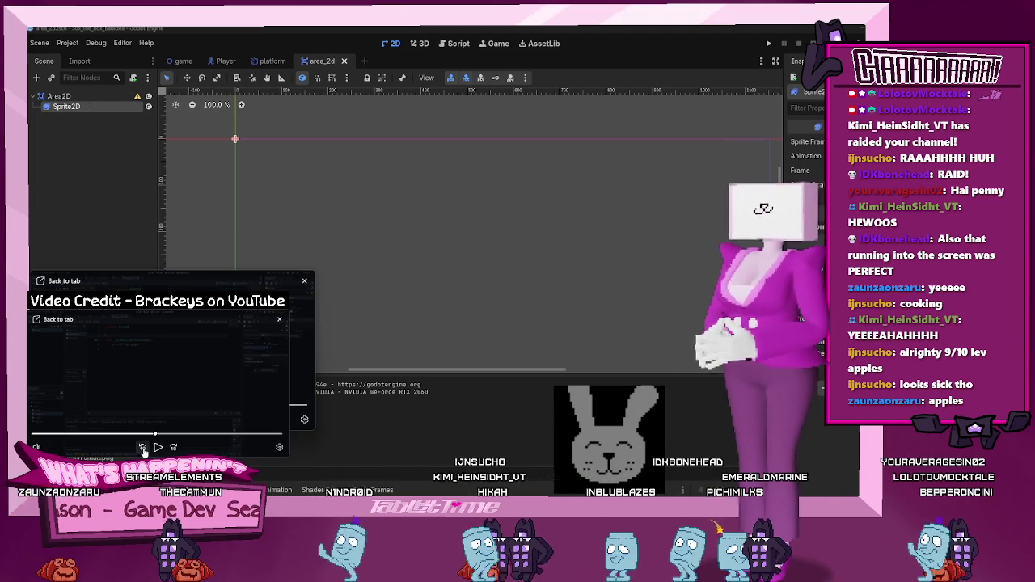
{"action": "left_click", "coordinate": [144, 449]}
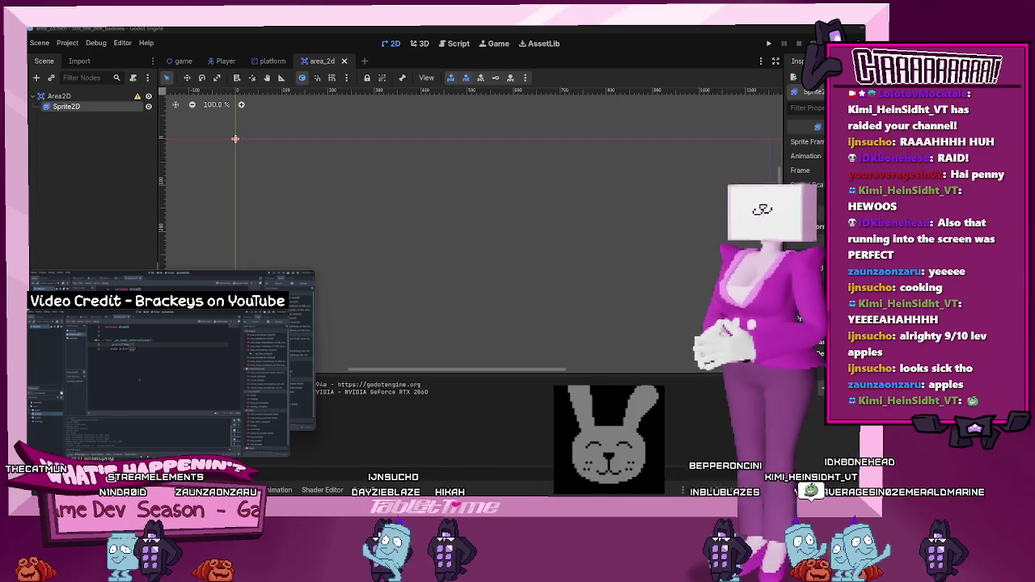
{"action": "mouse_move", "coordinate": [142, 449]}
{"action": "left_click", "coordinate": [143, 447]}
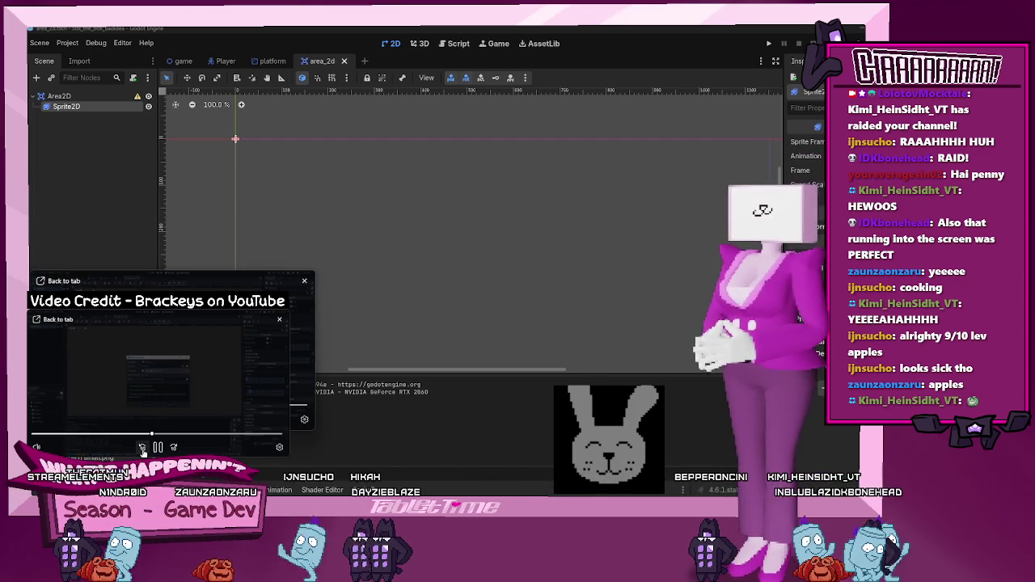
{"action": "left_click", "coordinate": [143, 447]}
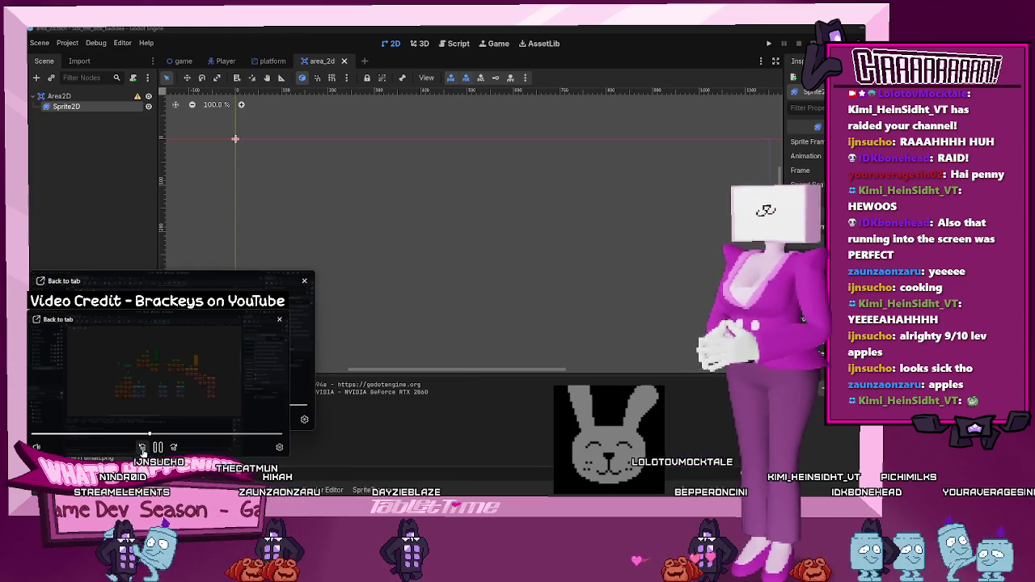
{"action": "left_click", "coordinate": [142, 447]}
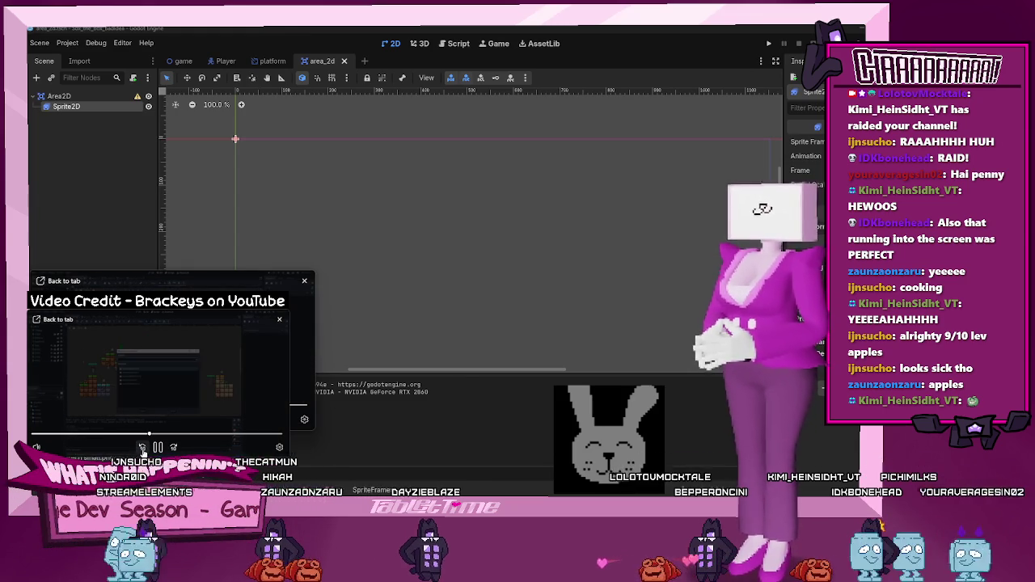
{"action": "left_click", "coordinate": [142, 447]}
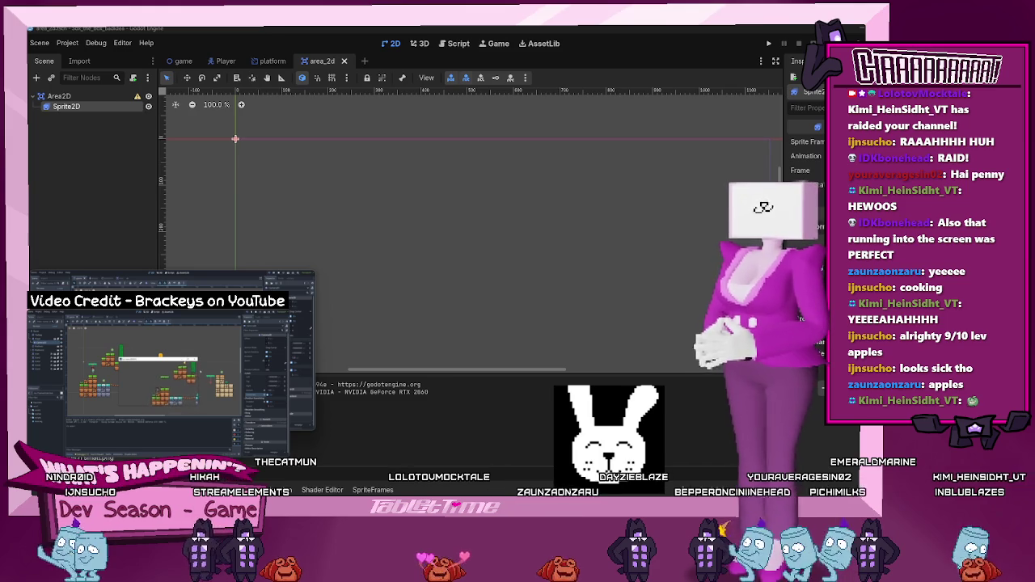
{"action": "left_click", "coordinate": [143, 447]}
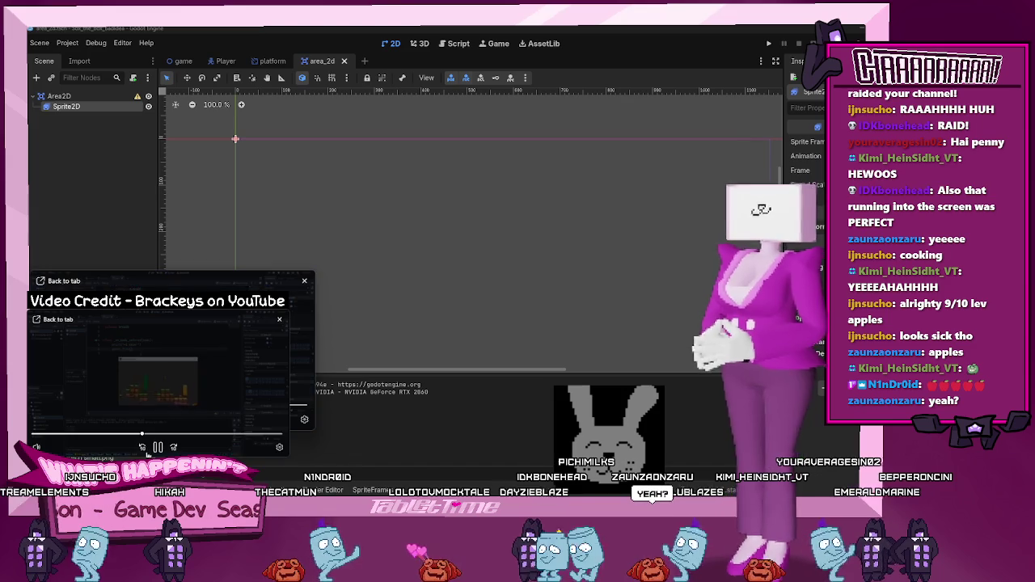
{"action": "left_click", "coordinate": [143, 448]}
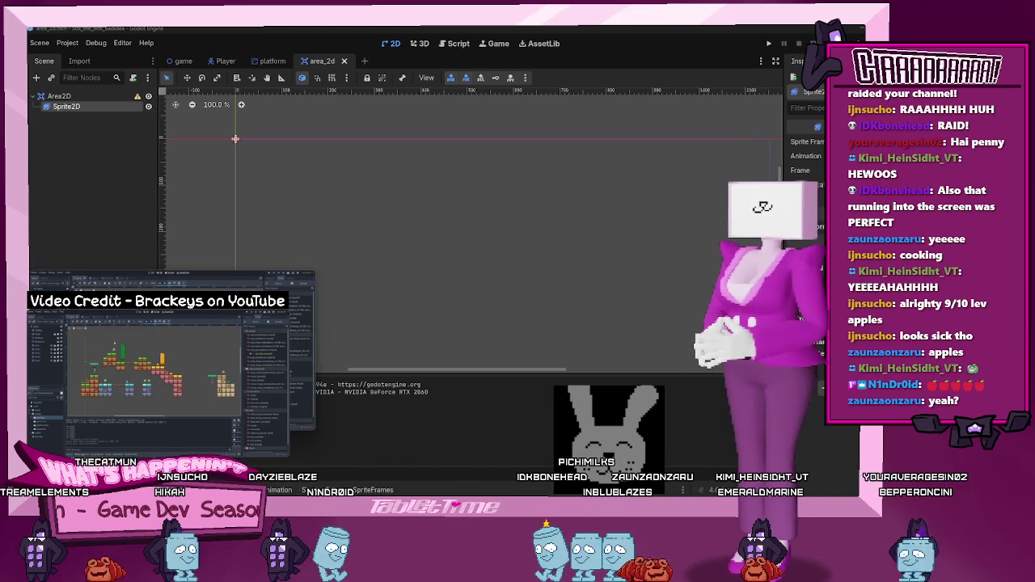
{"action": "left_click", "coordinate": [141, 447]}
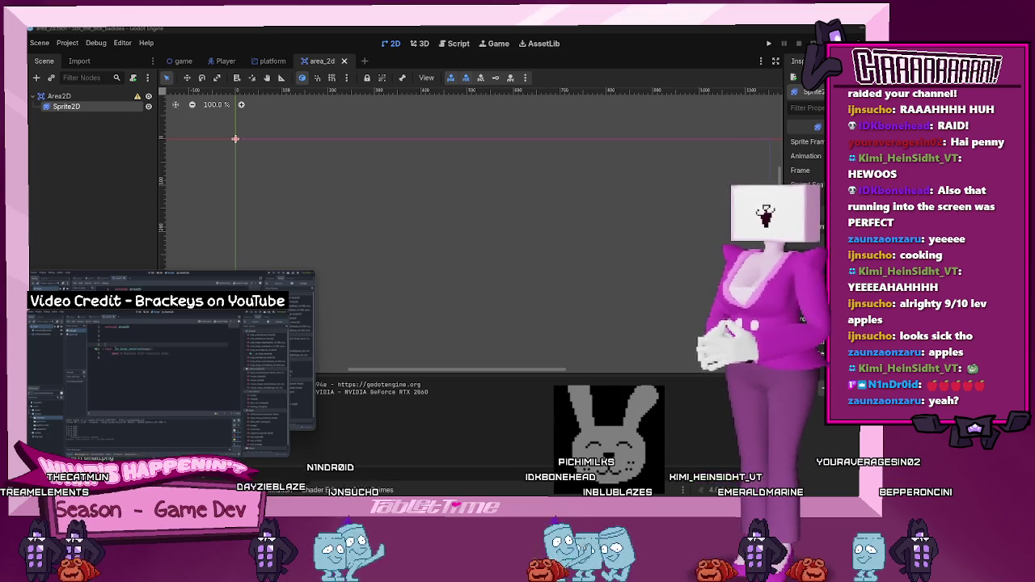
{"action": "mouse_move", "coordinate": [158, 447]}
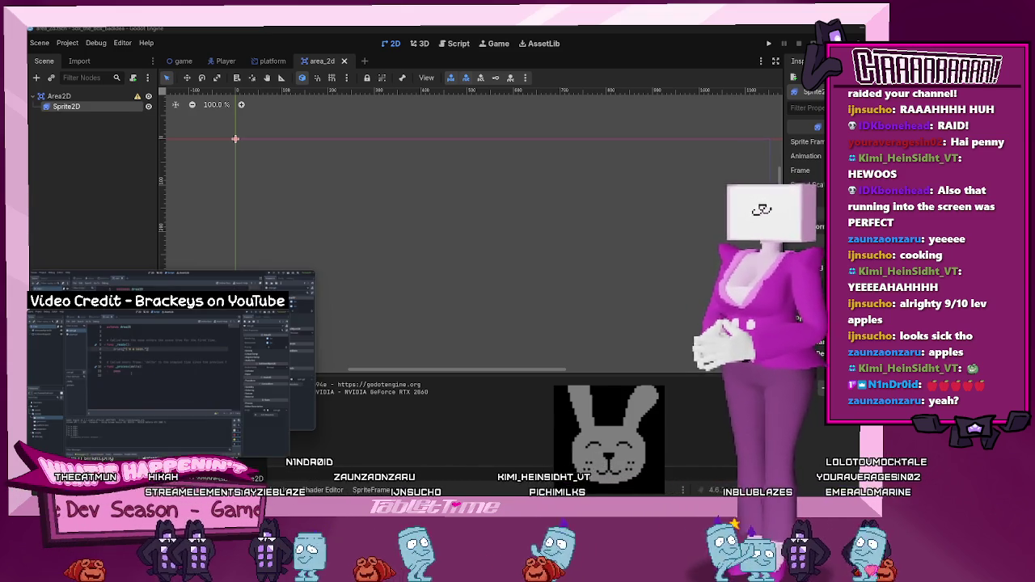
{"action": "left_click", "coordinate": [142, 448]}
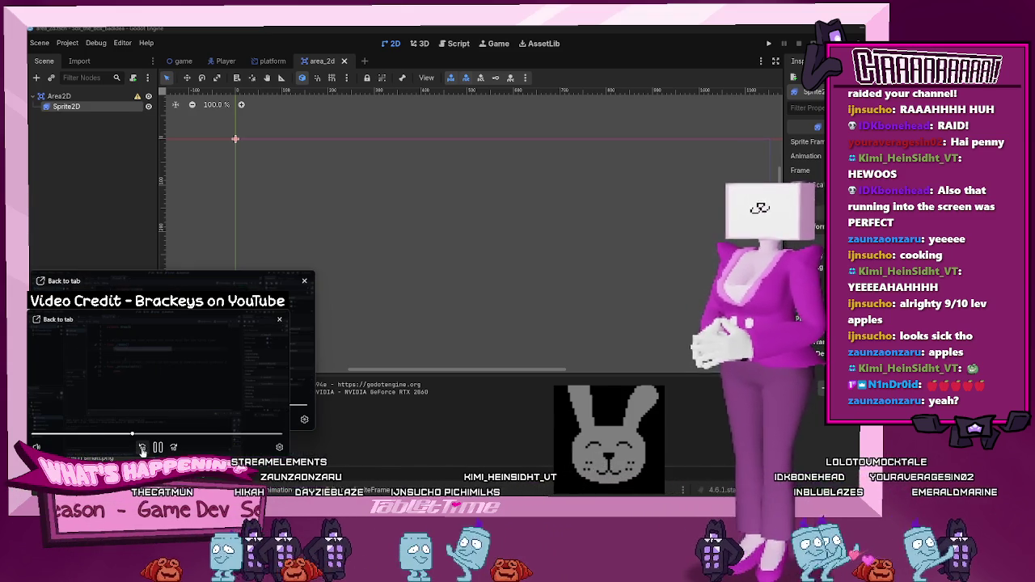
{"action": "left_click", "coordinate": [142, 448]}
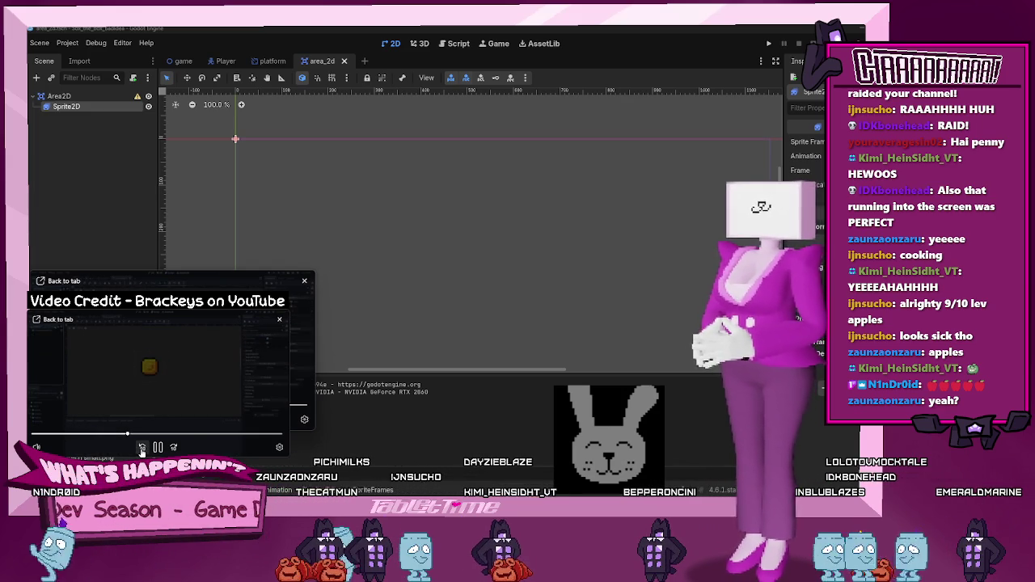
{"action": "left_click", "coordinate": [142, 448]}
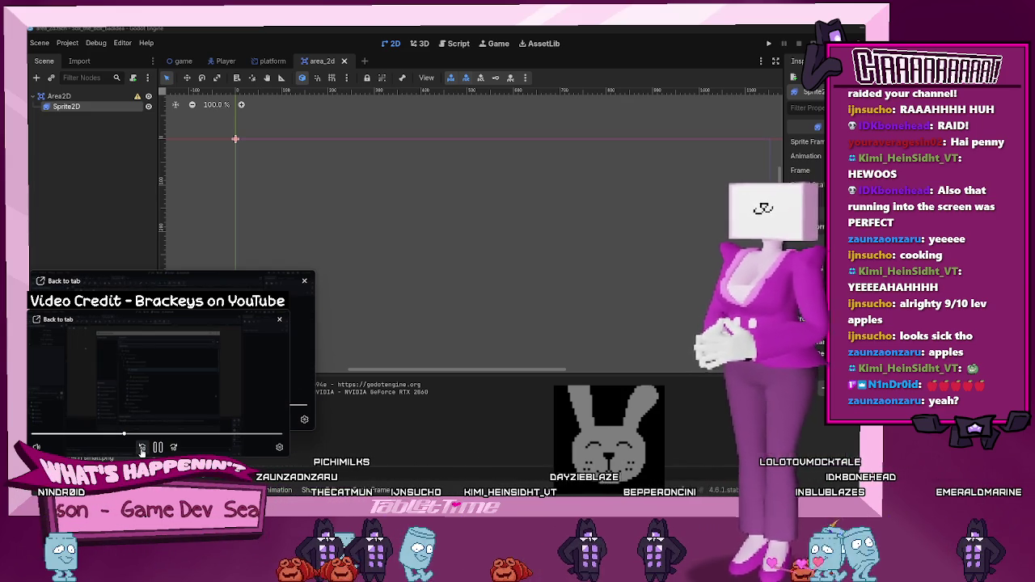
{"action": "left_click", "coordinate": [142, 448]}
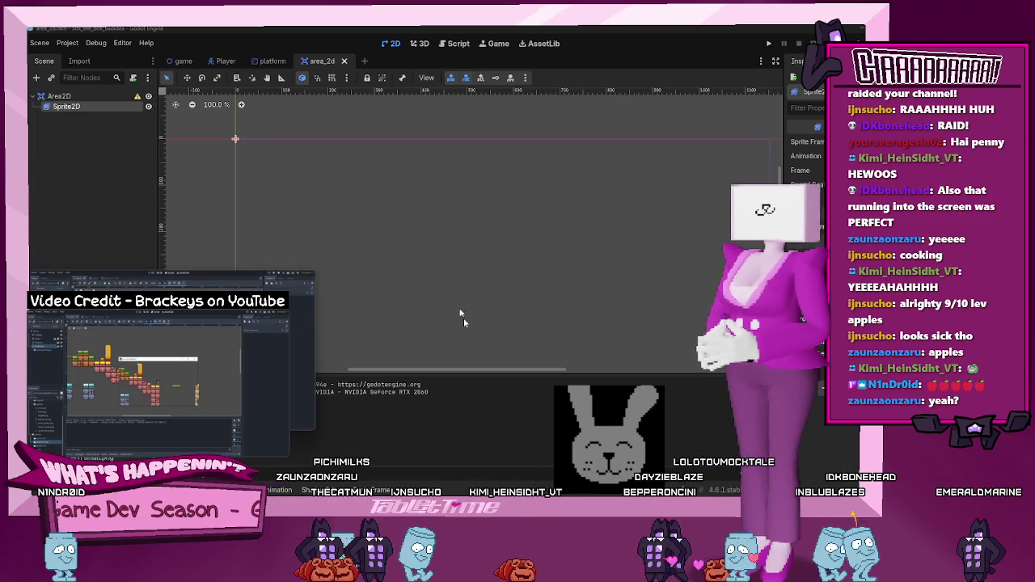
Close the area_2d scene tab and toggle the tutorial video's playback.
{"action": "left_click", "coordinate": [343, 60]}
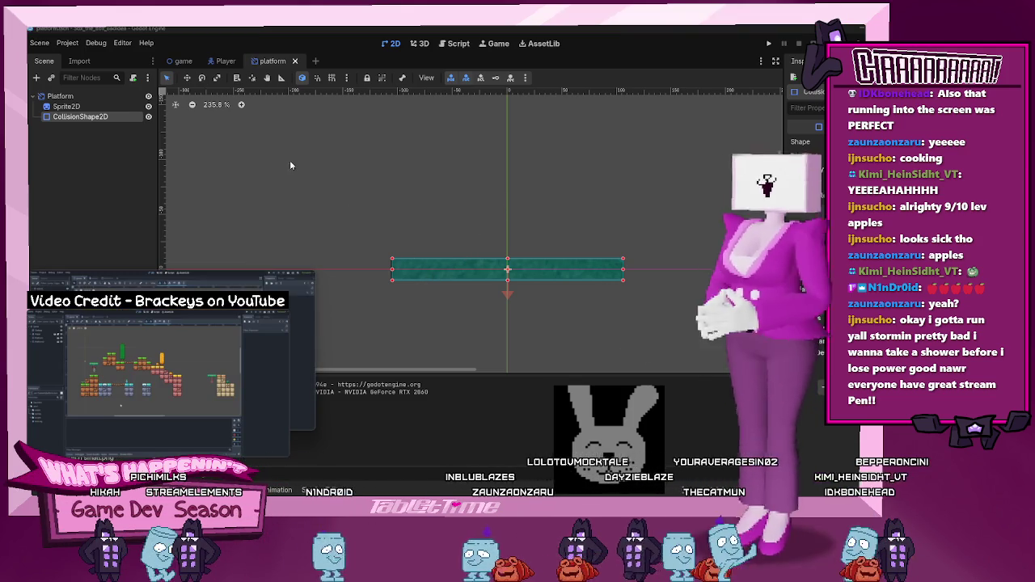
{"action": "left_click", "coordinate": [158, 448]}
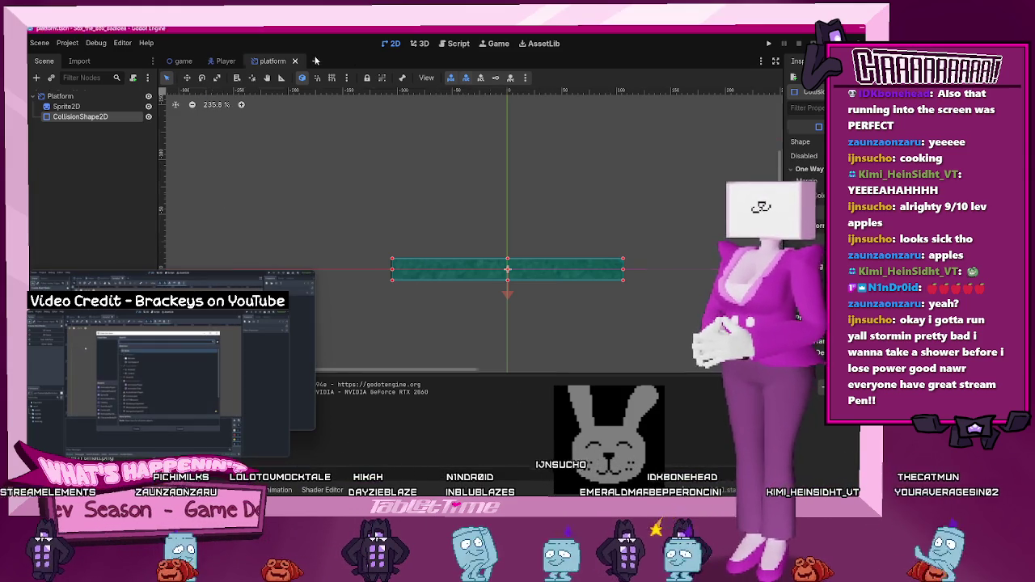
Create a new scene and give it an Area2D root, found by searching 'area'.
{"action": "key", "text": "ctrl+n"}
{"action": "left_click", "coordinate": [36, 78]}
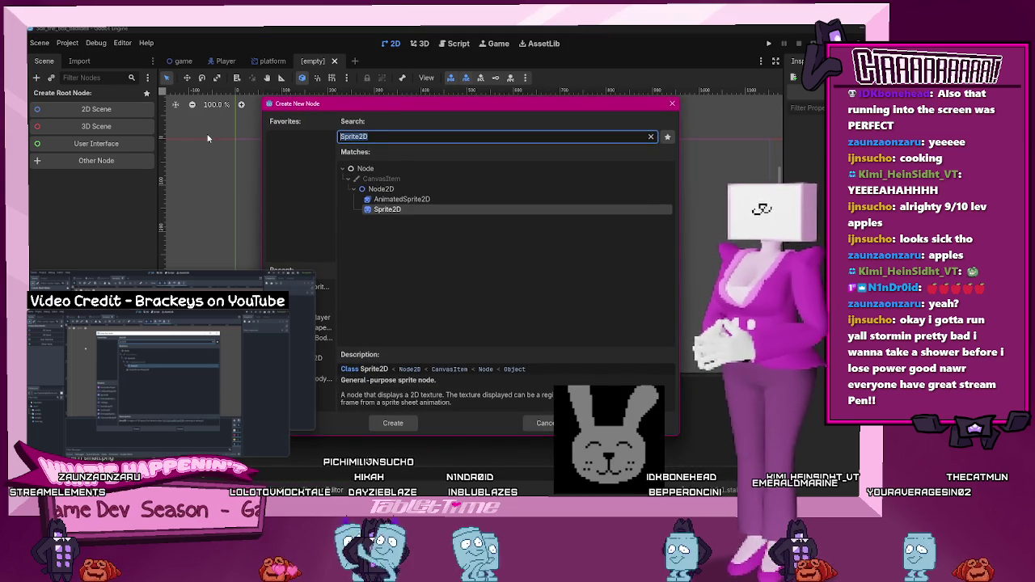
{"action": "type", "text": "area"}
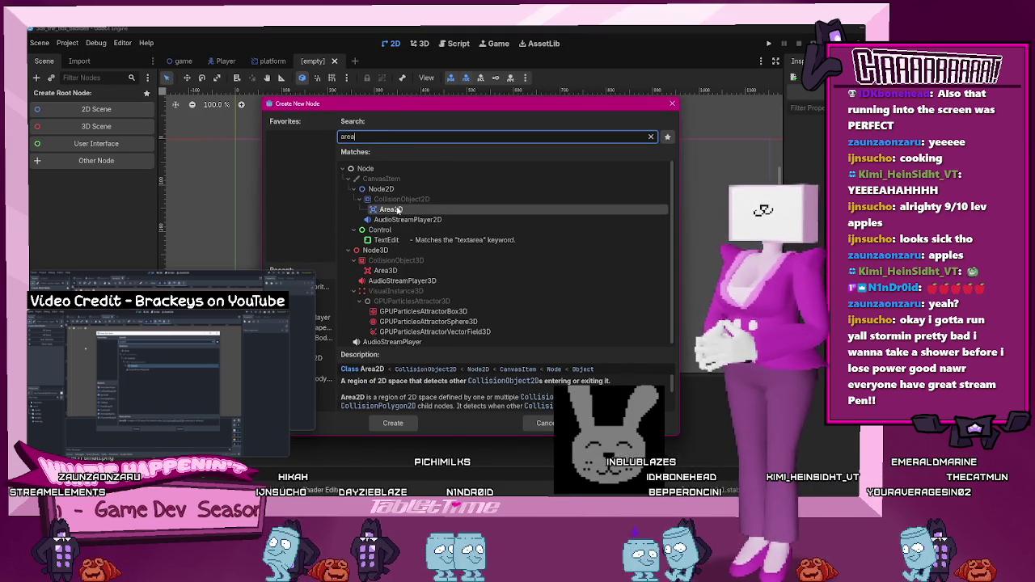
{"action": "left_click", "coordinate": [404, 423]}
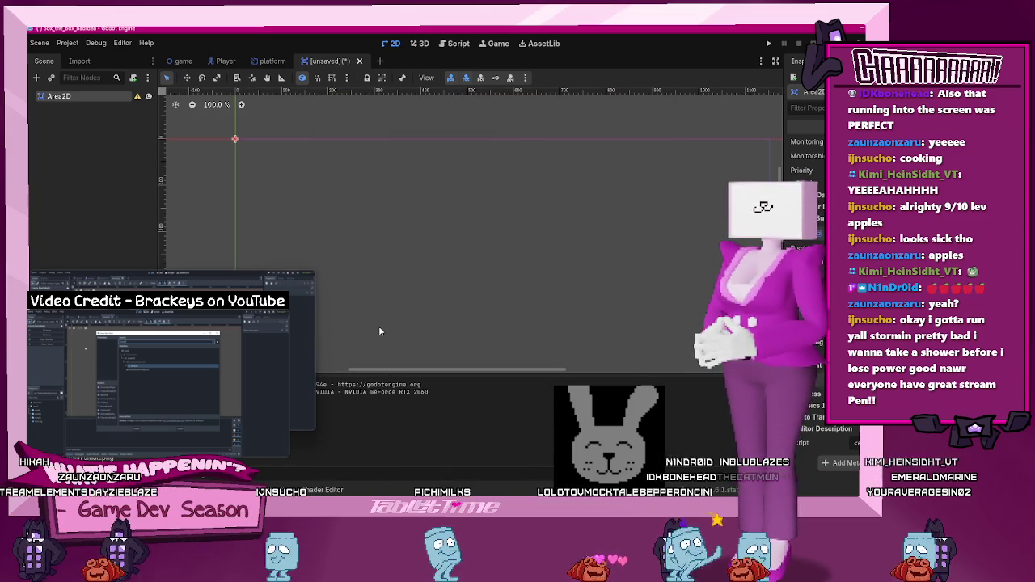
{"action": "mouse_move", "coordinate": [301, 335]}
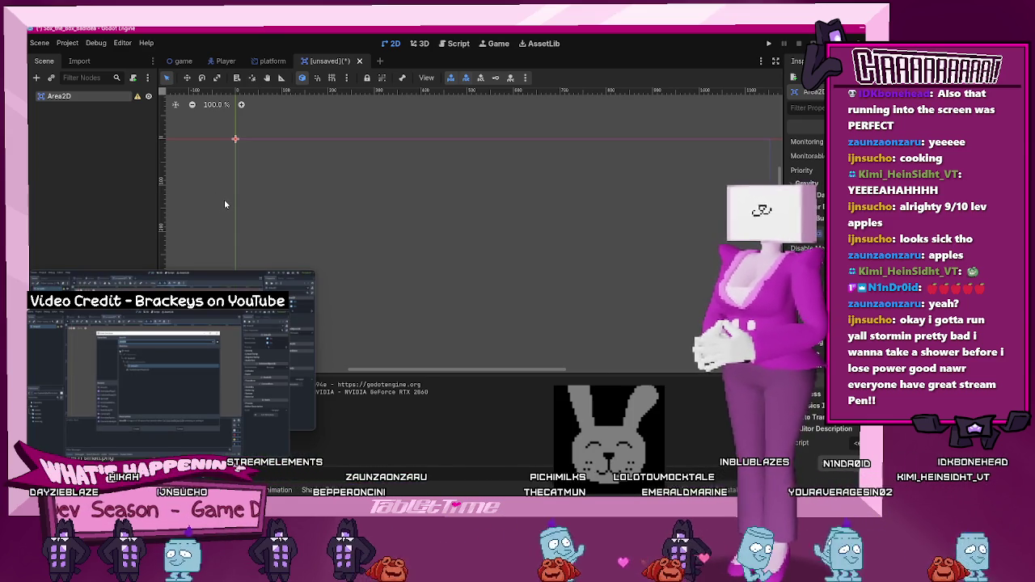
Add a Sprite2D child under the Area2D root, found by searching 'sprite'.
{"action": "left_click", "coordinate": [339, 184]}
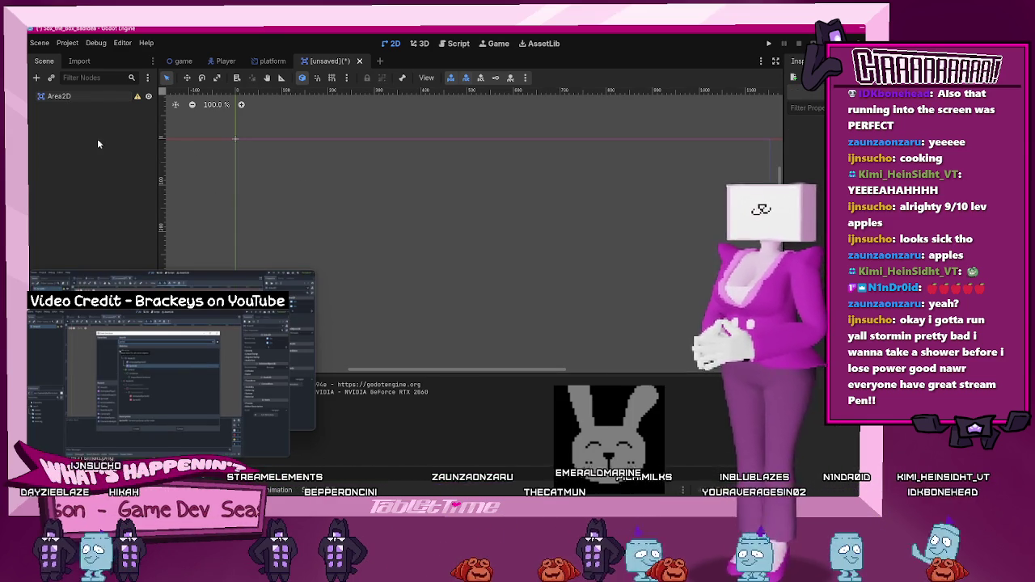
{"action": "key", "text": "ctrl+a"}
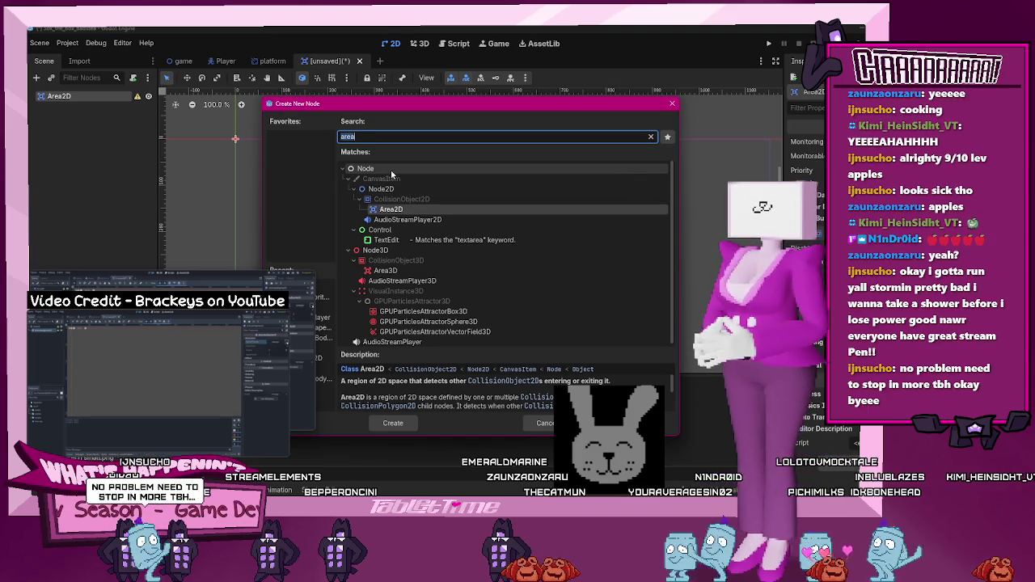
{"action": "type", "text": "sprite"}
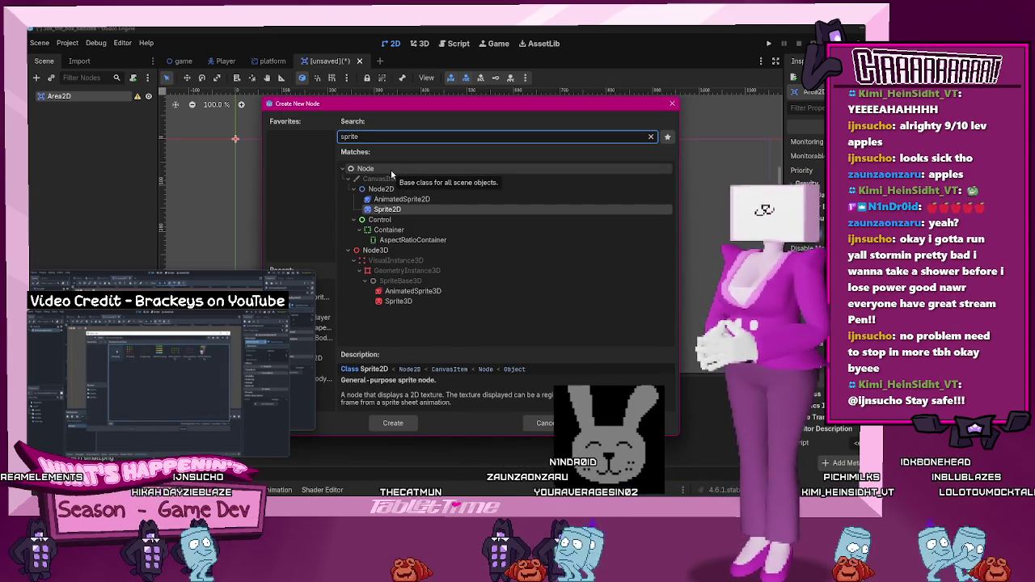
{"action": "double_click", "coordinate": [388, 210]}
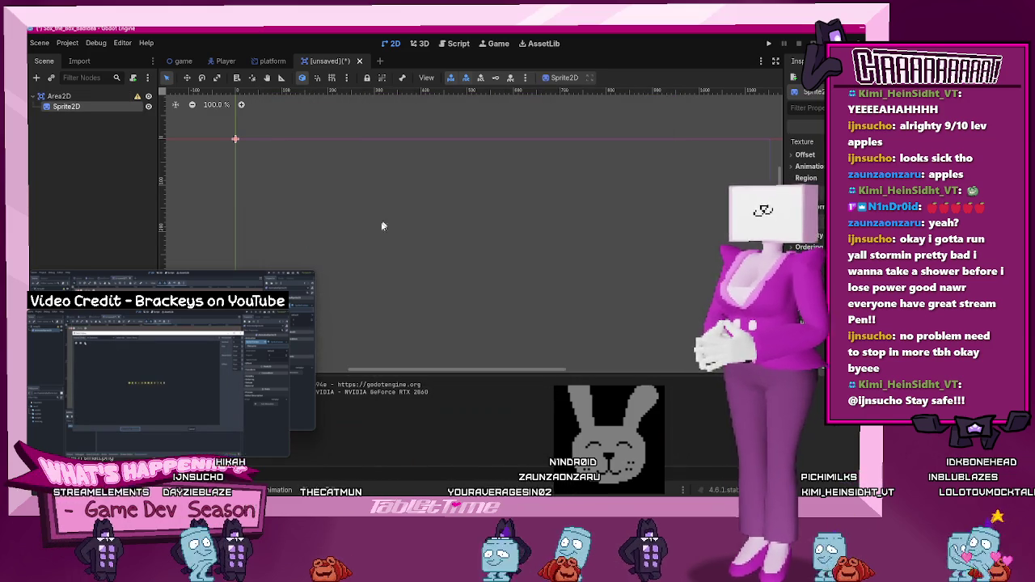
Give the sprite the small yellow coin texture and centre the view on it.
{"action": "left_click", "coordinate": [808, 142]}
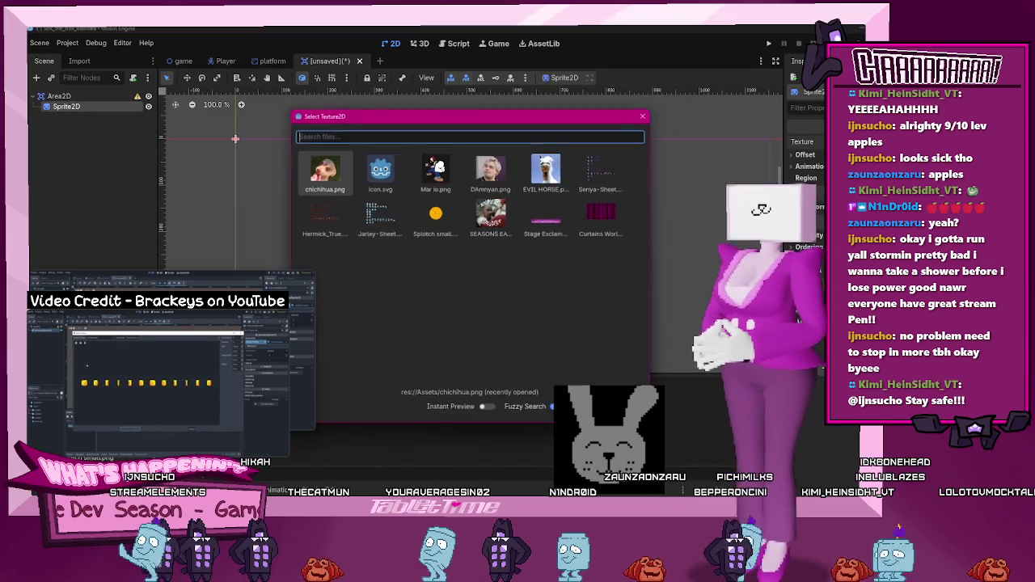
{"action": "double_click", "coordinate": [428, 234]}
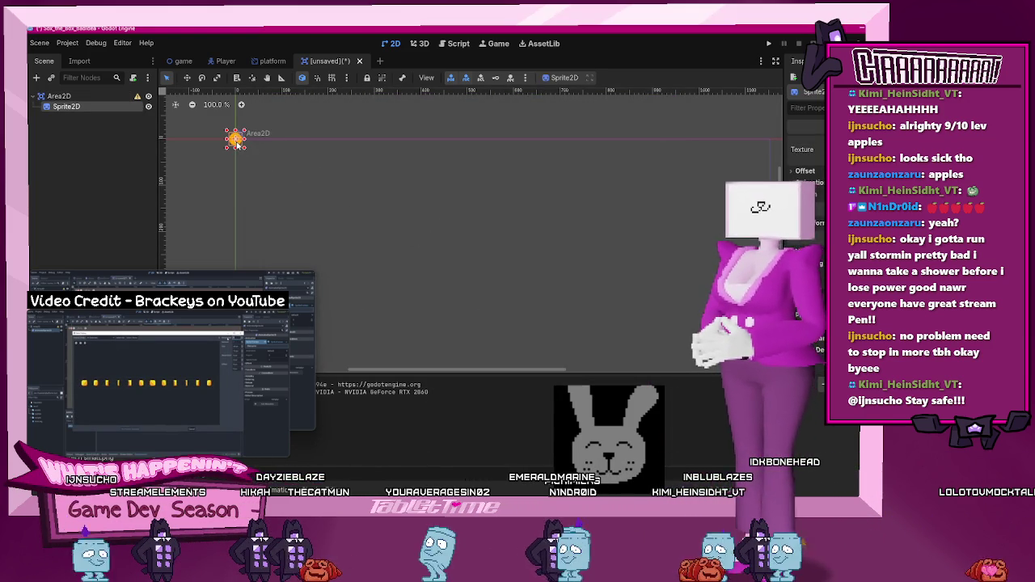
{"action": "key", "text": "f"}
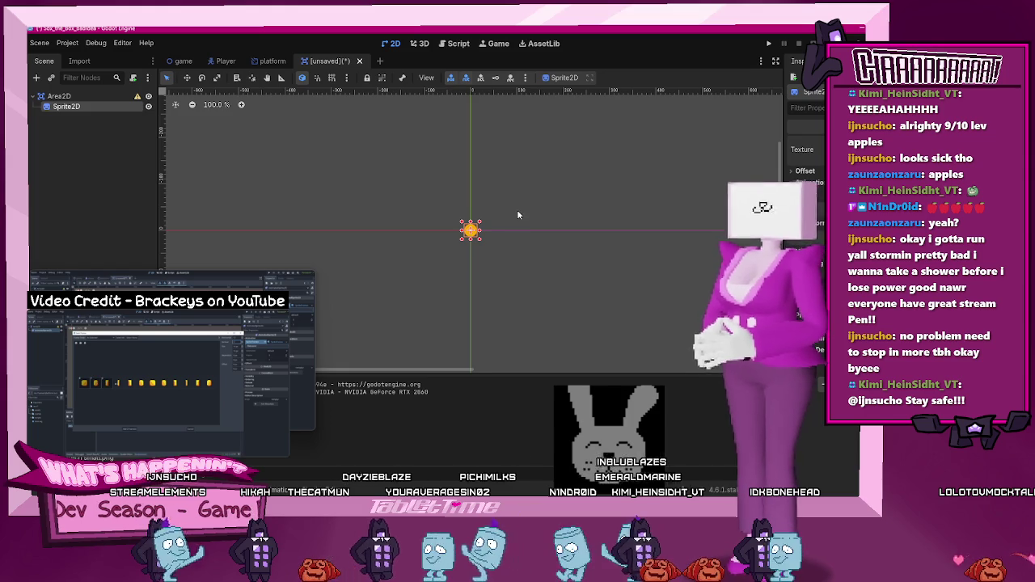
{"action": "scroll", "coordinate": [517, 210], "scroll_direction": "up", "scroll_amount": 4}
{"action": "scroll", "coordinate": [465, 251], "scroll_direction": "up", "scroll_amount": 11}
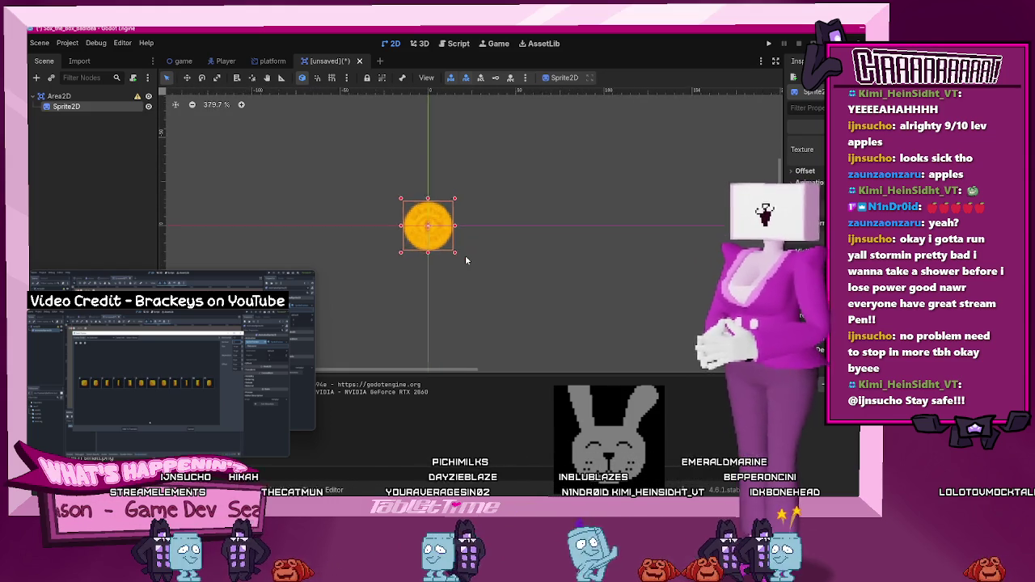
{"action": "scroll", "coordinate": [469, 264], "scroll_direction": "down", "scroll_amount": 7}
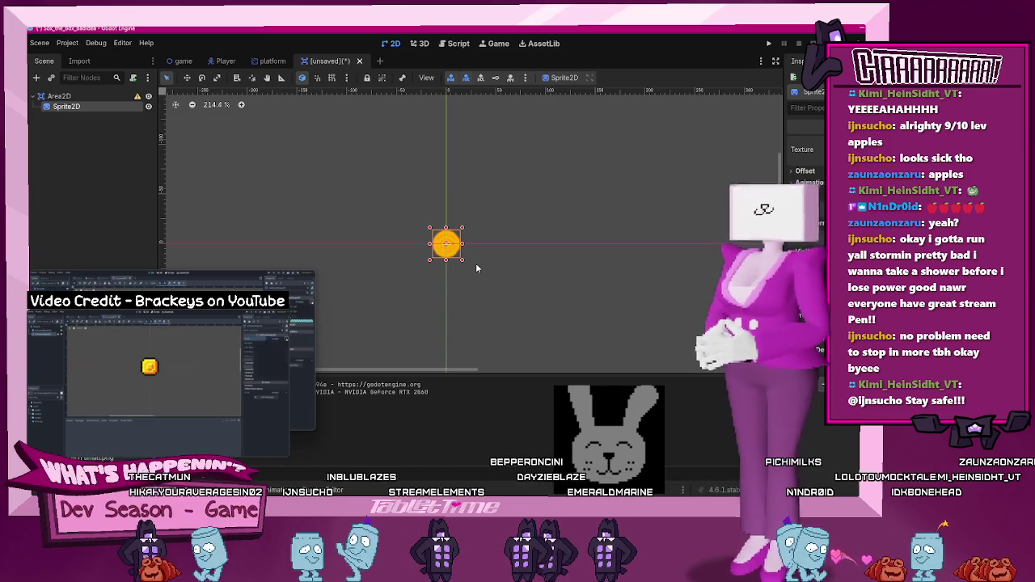
Add a CollisionShape2D to the coin and set its shape to a new CircleShape2D.
{"action": "key", "text": "ctrl+a"}
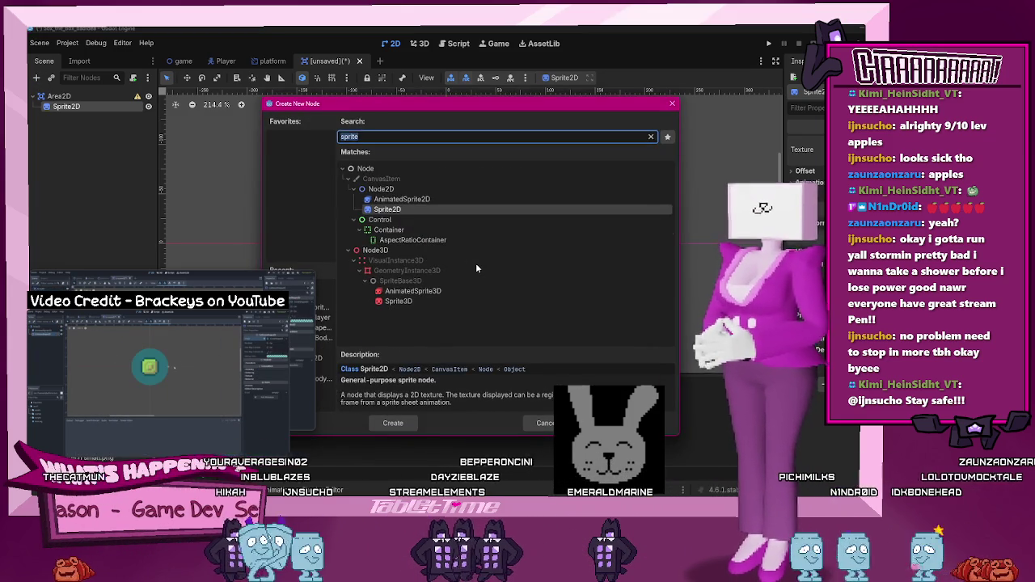
{"action": "type", "text": "coll"}
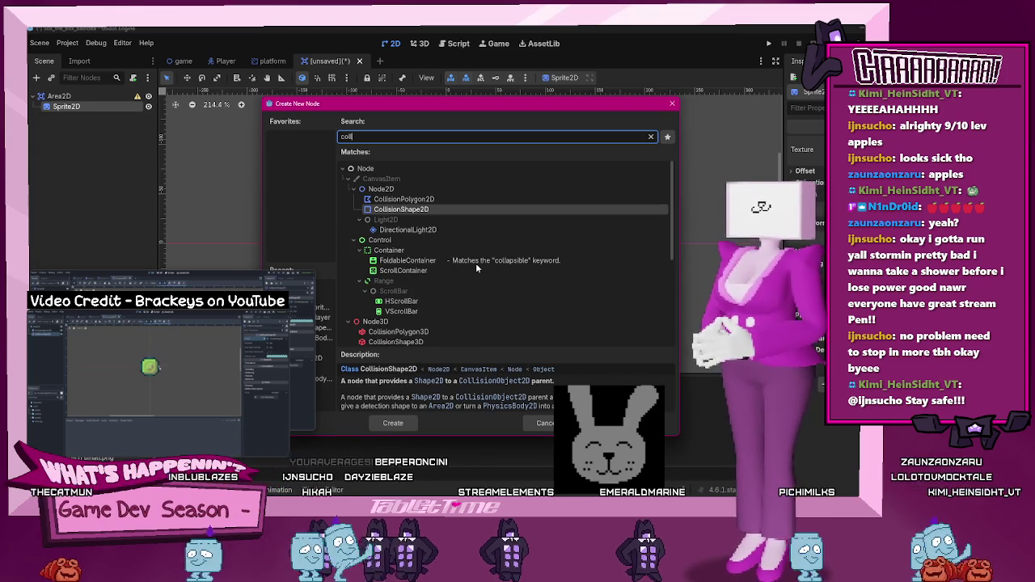
{"action": "left_click", "coordinate": [438, 208]}
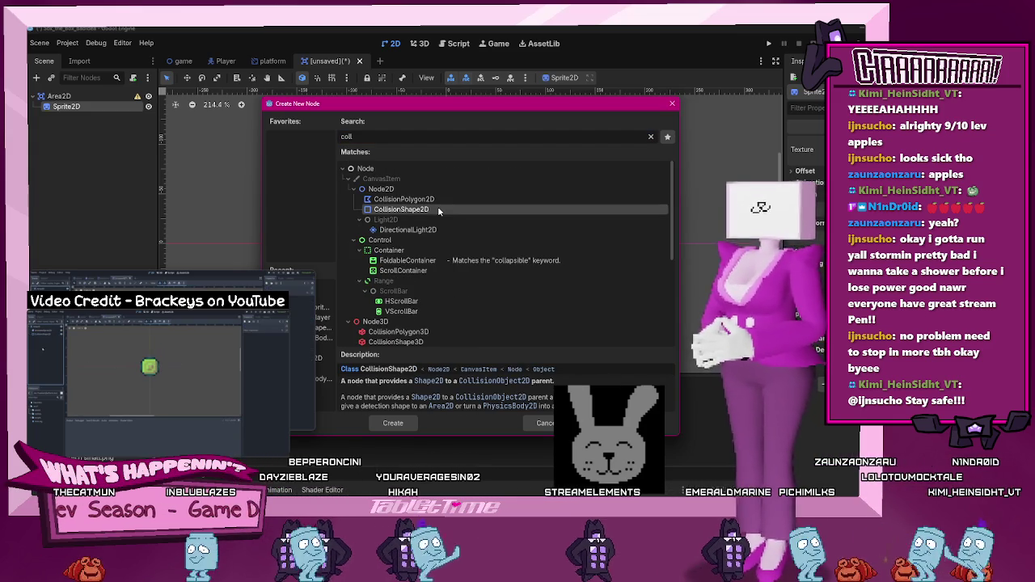
{"action": "left_click", "coordinate": [393, 423]}
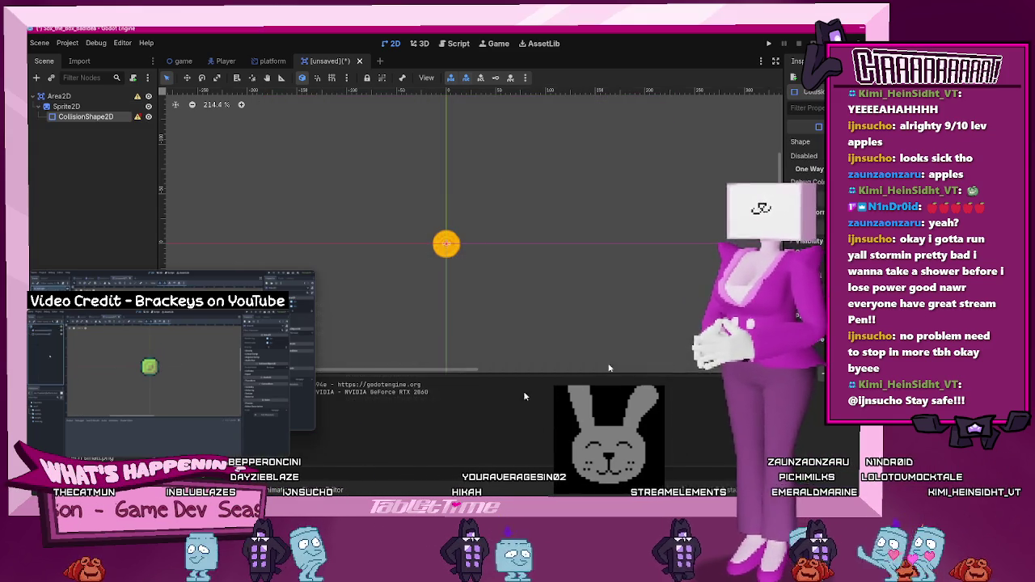
{"action": "left_click", "coordinate": [808, 142]}
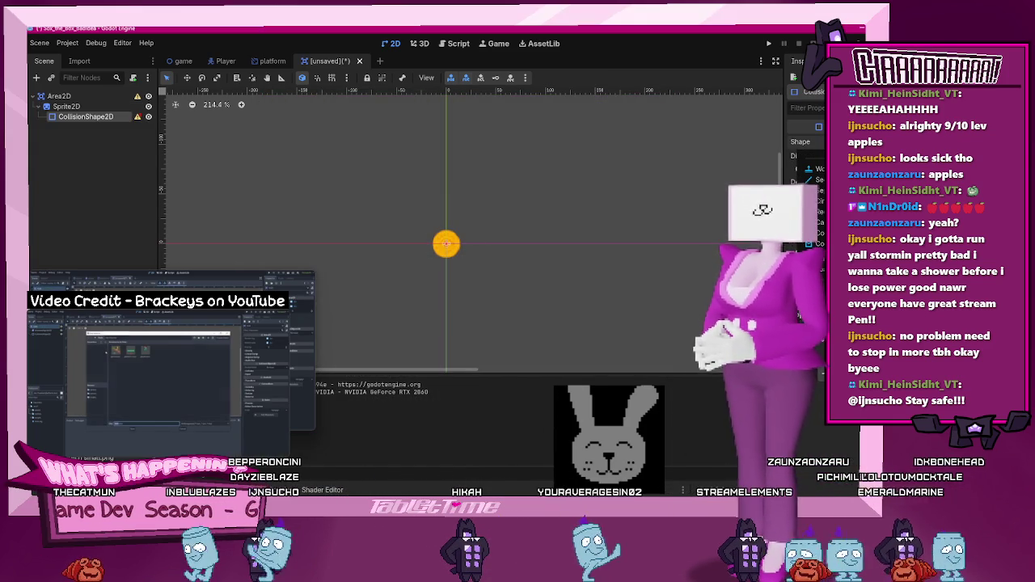
{"action": "left_click", "coordinate": [817, 201]}
{"action": "scroll", "coordinate": [408, 267], "scroll_direction": "up", "scroll_amount": 2}
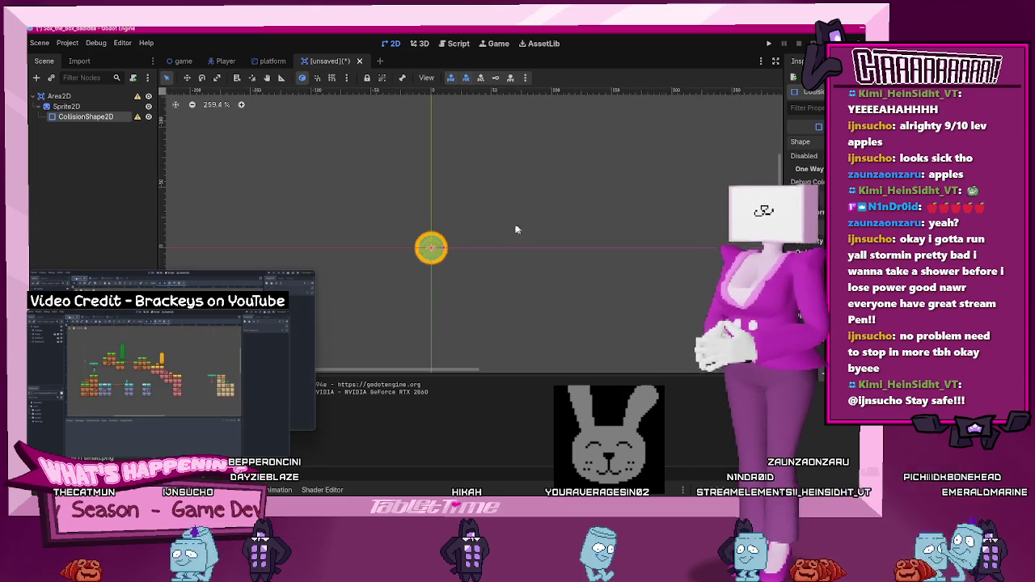
Save the coin scene as COIN.
{"action": "key", "text": "ctrl+s"}
{"action": "type", "text": "COIN"}
{"action": "key", "text": "Return"}
In the game level, drop the first coin in and place duplicates beside it.
{"action": "left_click", "coordinate": [180, 61]}
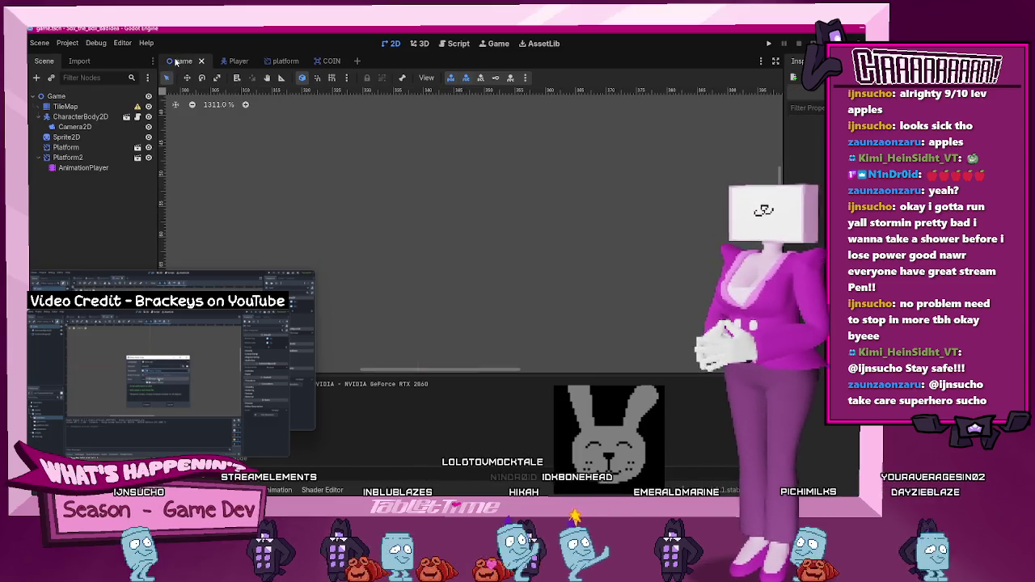
{"action": "scroll", "coordinate": [372, 265], "scroll_direction": "down", "scroll_amount": 4}
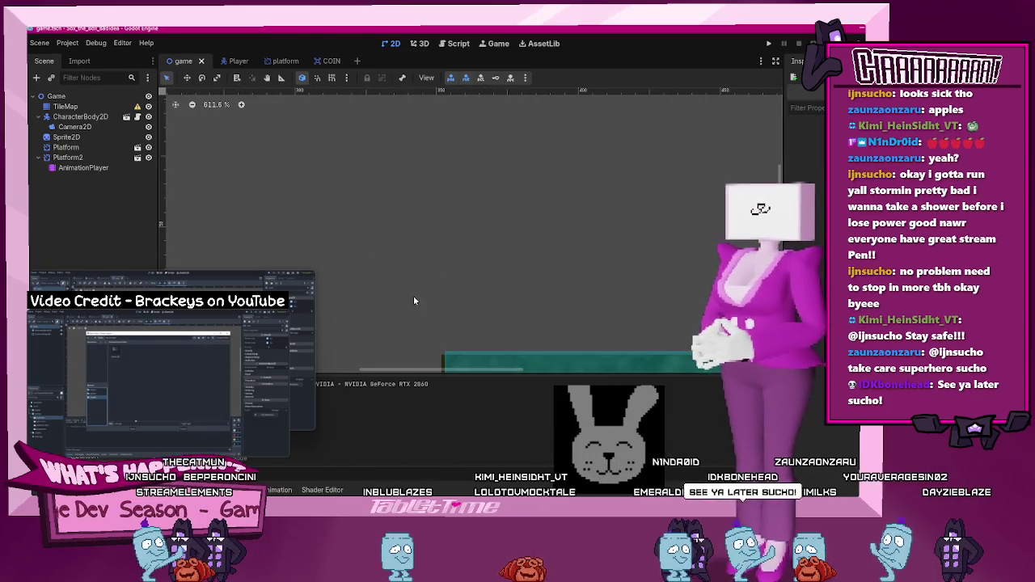
{"action": "scroll", "coordinate": [373, 251], "scroll_direction": "up", "scroll_amount": 1}
{"action": "scroll", "coordinate": [378, 236], "scroll_direction": "down", "scroll_amount": 9}
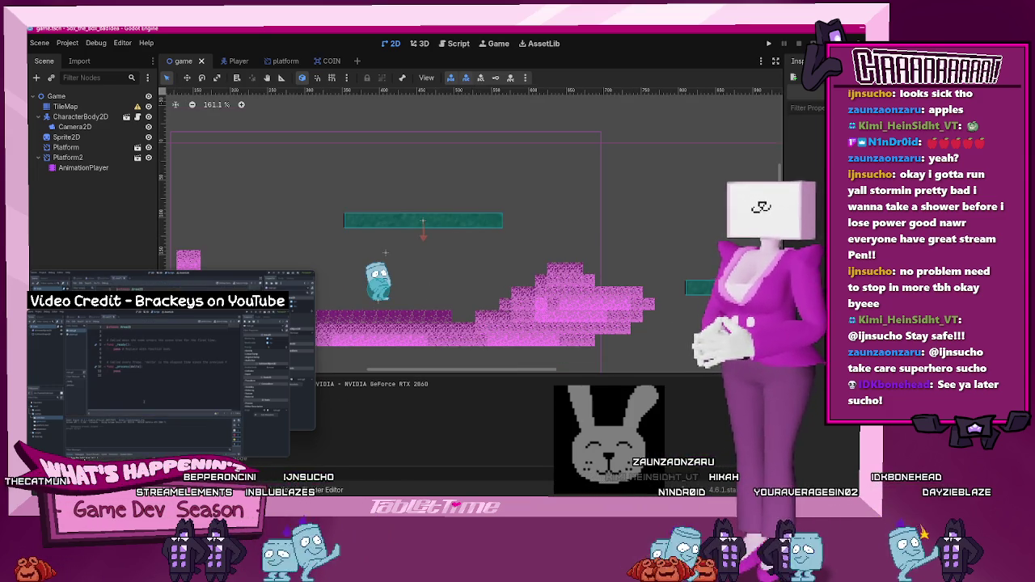
{"action": "mouse_move", "coordinate": [162, 364]}
{"action": "left_mouse_down"}
{"action": "mouse_move", "coordinate": [405, 246]}
{"action": "mouse_move", "coordinate": [456, 296]}
{"action": "left_mouse_up"}
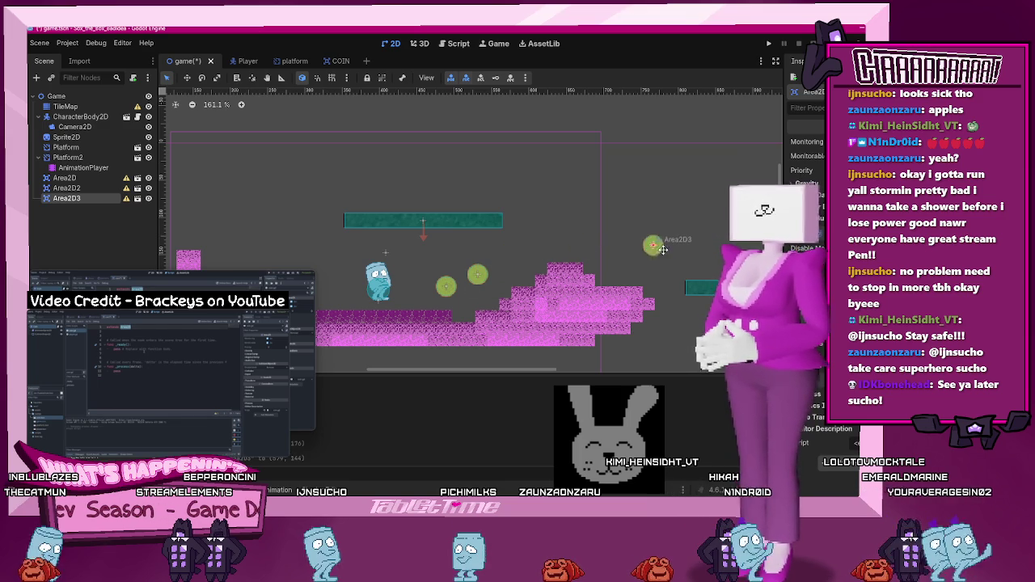
{"action": "left_click_drag", "start_coordinate": [714, 247], "coordinate": [318, 262]}
{"action": "key", "text": "ctrl+d"}
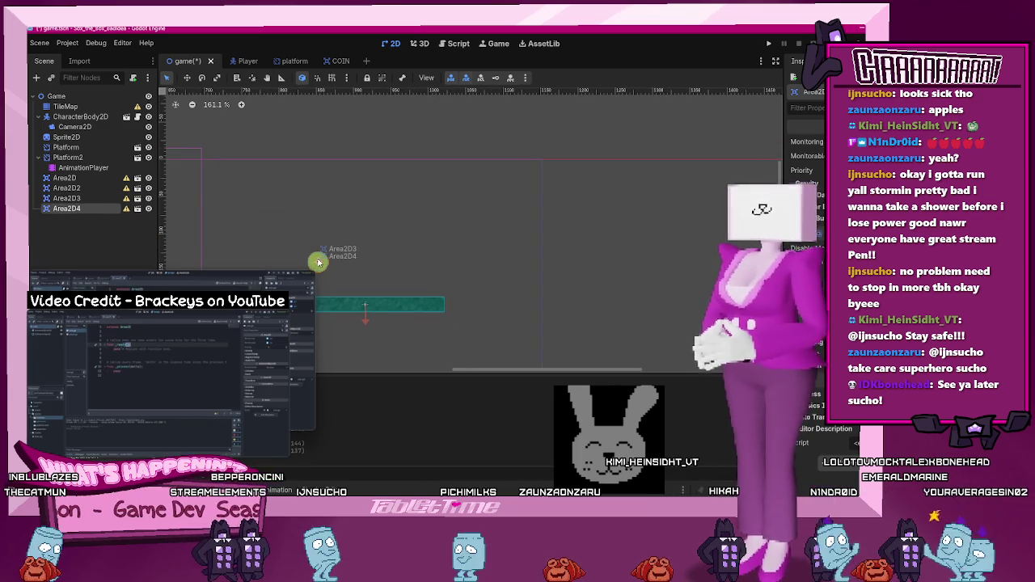
{"action": "key", "text": "ctrl+d"}
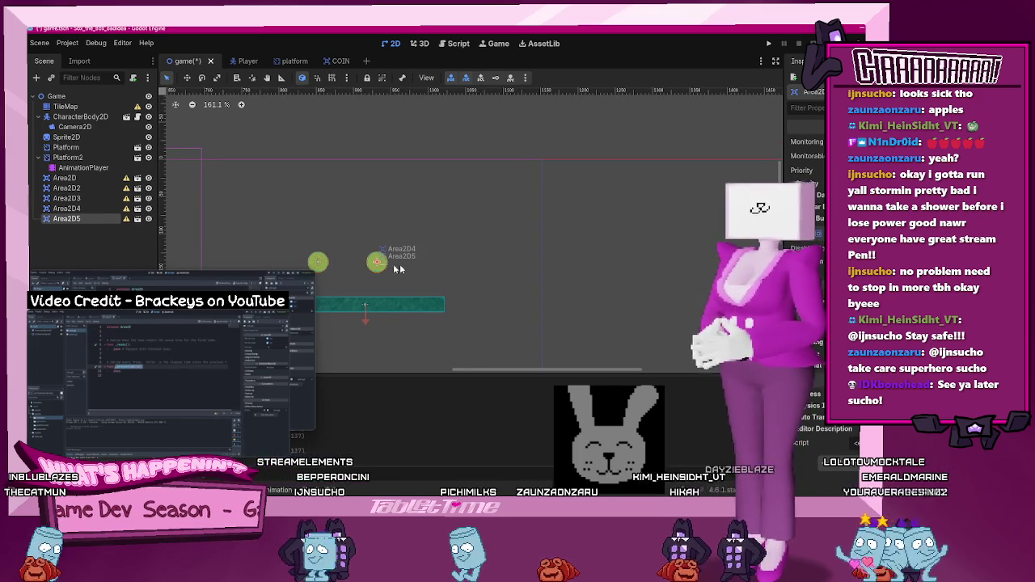
{"action": "mouse_move", "coordinate": [383, 265]}
{"action": "left_mouse_down"}
{"action": "mouse_move", "coordinate": [636, 261]}
{"action": "mouse_move", "coordinate": [614, 262]}
{"action": "left_mouse_up"}
Duplicate more coins and spread them further right across the level.
{"action": "key", "text": "ctrl+d"}
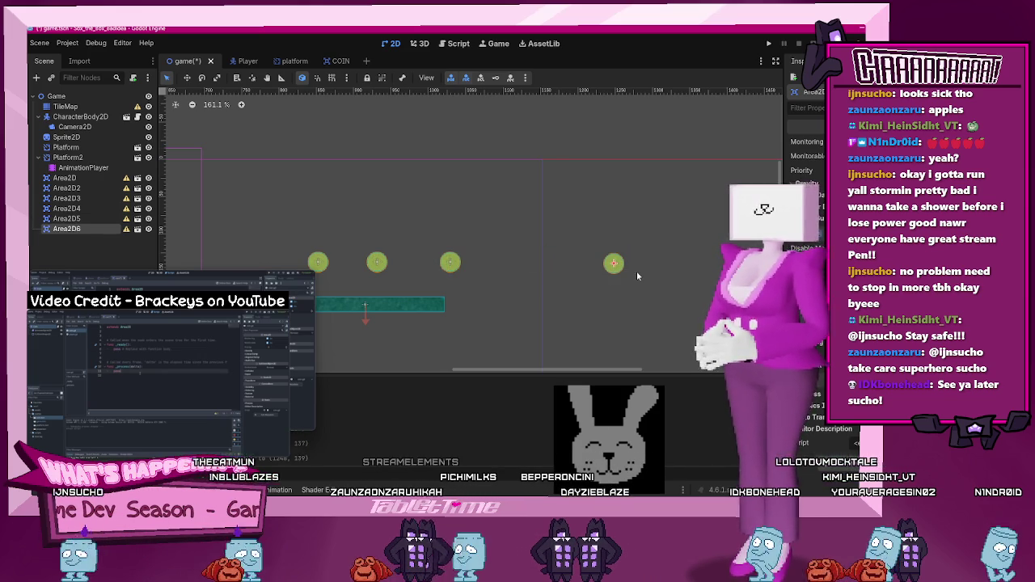
{"action": "key", "text": "ctrl+d"}
{"action": "left_click_drag", "start_coordinate": [635, 272], "coordinate": [694, 267]}
{"action": "scroll", "coordinate": [612, 274], "scroll_direction": "right", "scroll_amount": 5}
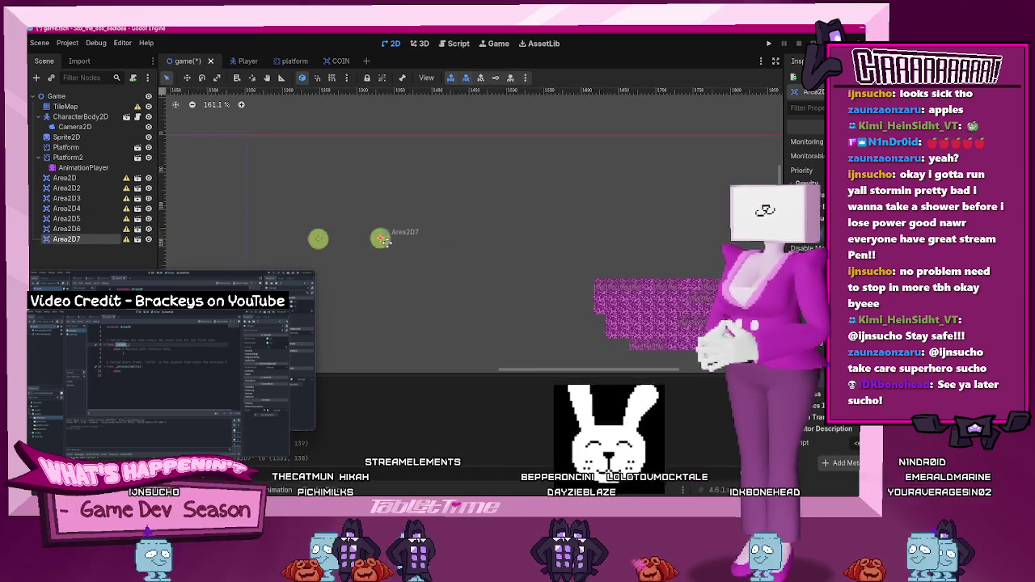
{"action": "key", "text": "ctrl+d"}
{"action": "left_click_drag", "start_coordinate": [395, 241], "coordinate": [471, 242]}
{"action": "scroll", "coordinate": [481, 294], "scroll_direction": "down", "scroll_amount": 3}
{"action": "left_click_drag", "start_coordinate": [480, 293], "coordinate": [507, 276]}
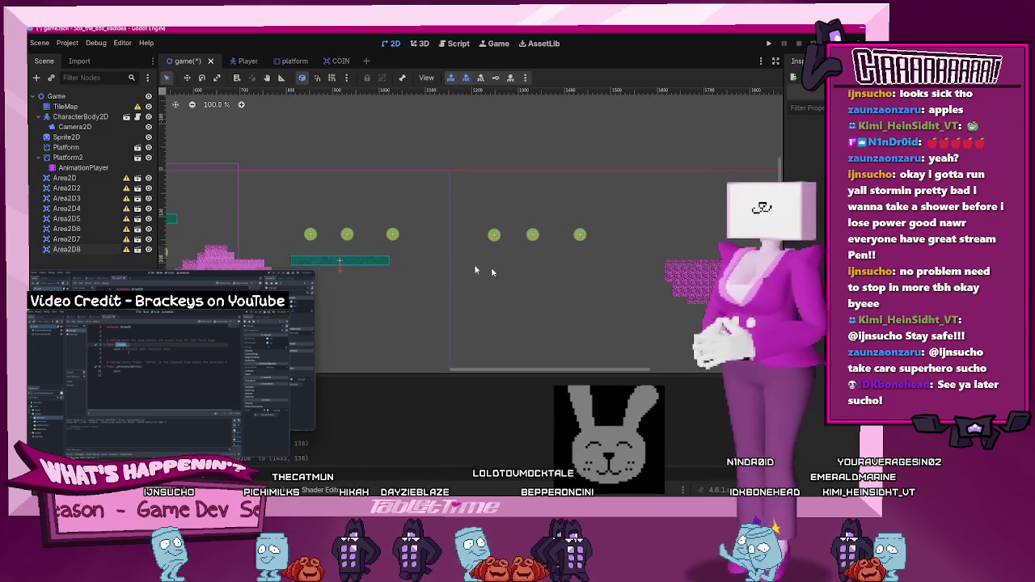
{"action": "scroll", "coordinate": [467, 301], "scroll_direction": "right", "scroll_amount": 3}
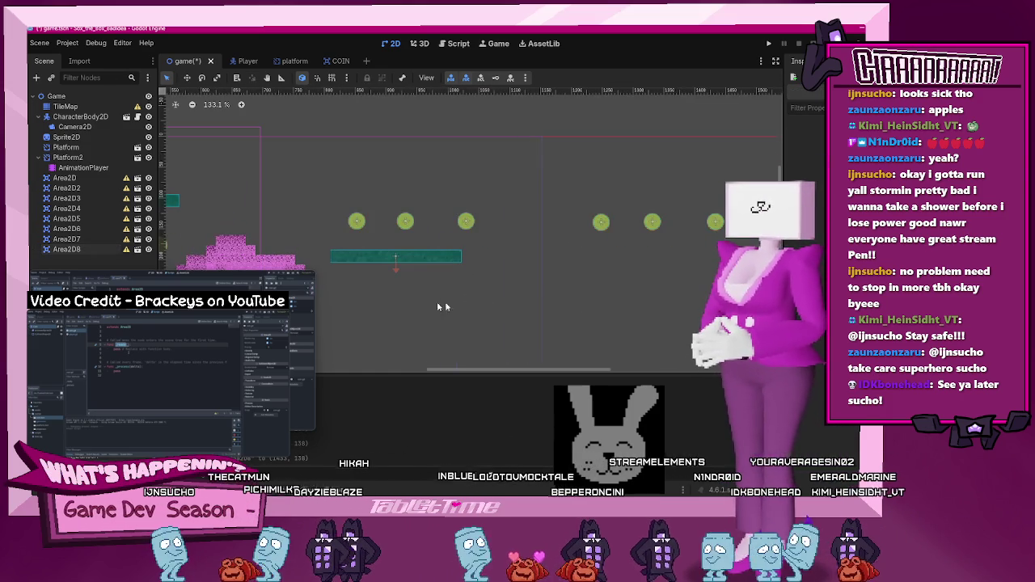
{"action": "scroll", "coordinate": [395, 314], "scroll_direction": "up", "scroll_amount": 3}
Rewind the tutorial video slightly, then select the first Area2D coin in the Scene dock.
{"action": "mouse_move", "coordinate": [299, 368]}
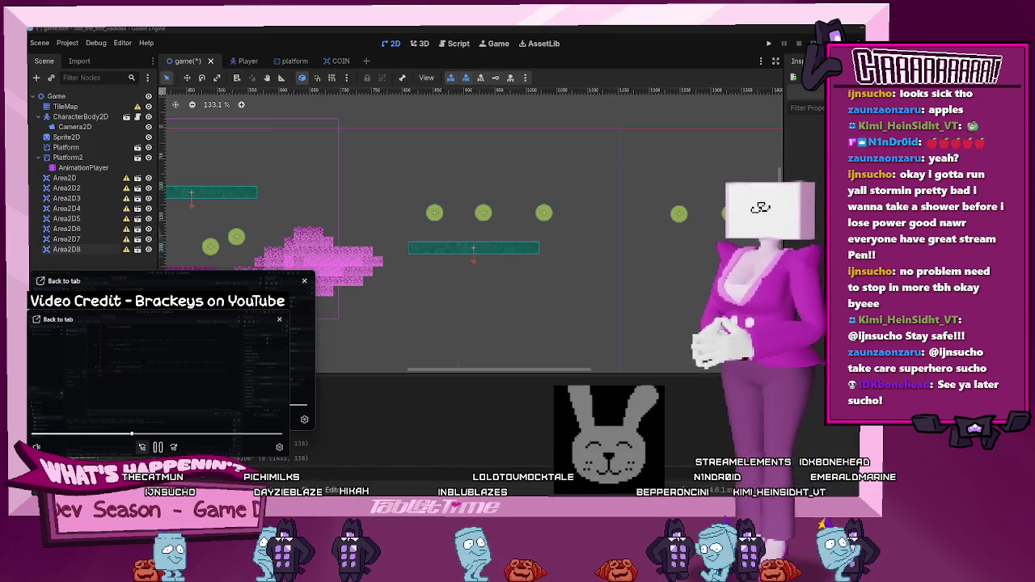
{"action": "left_click", "coordinate": [143, 448]}
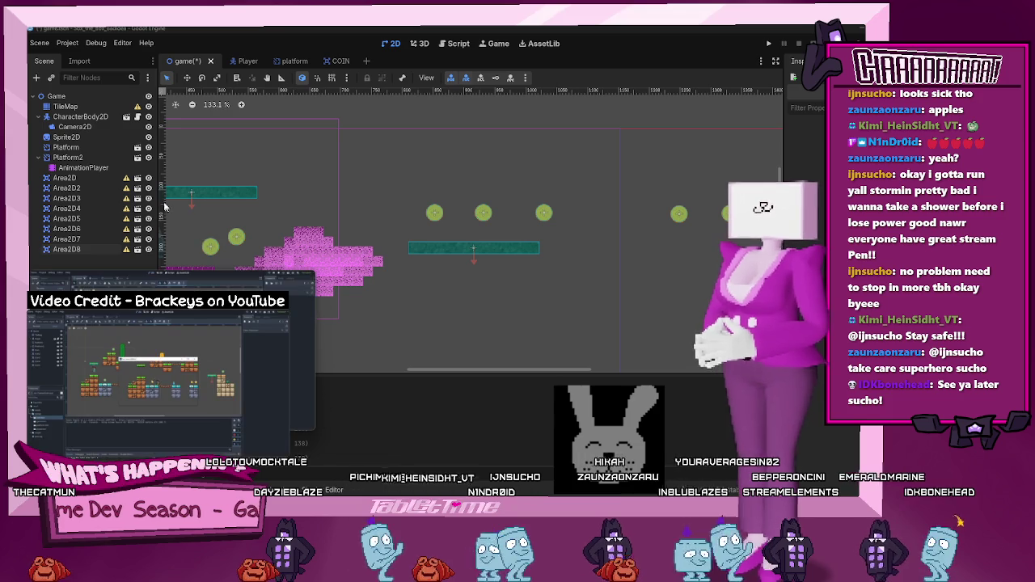
{"action": "mouse_move", "coordinate": [125, 205]}
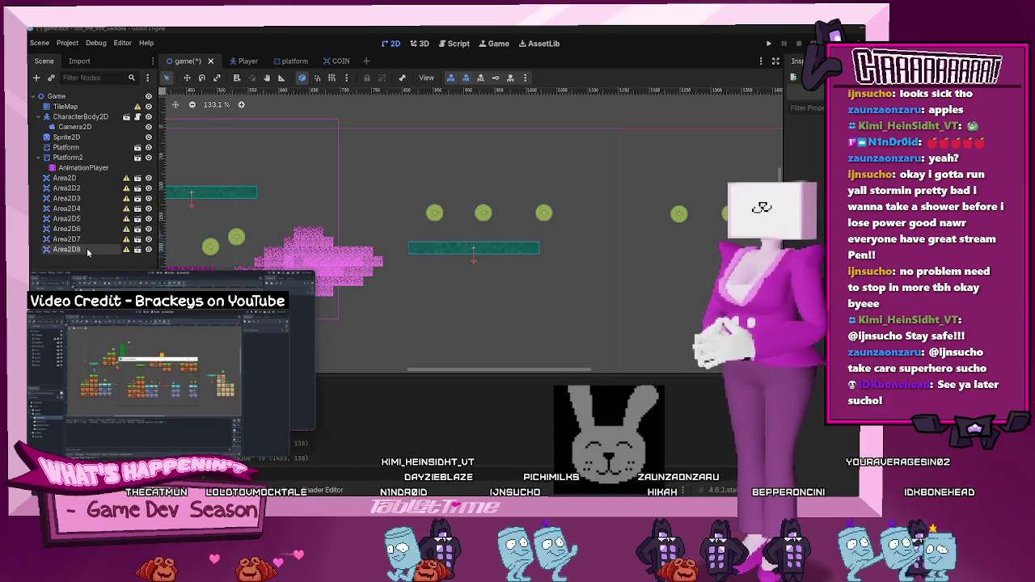
{"action": "left_click", "coordinate": [75, 187]}
{"action": "left_click", "coordinate": [69, 178]}
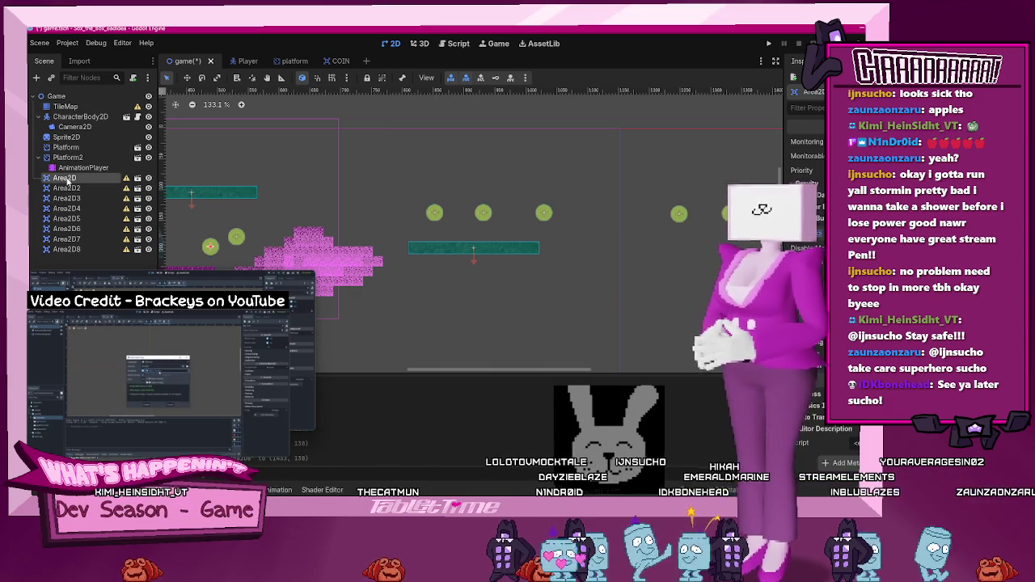
Rename the first Area2D coin node to COIN.
{"action": "double_click", "coordinate": [67, 178]}
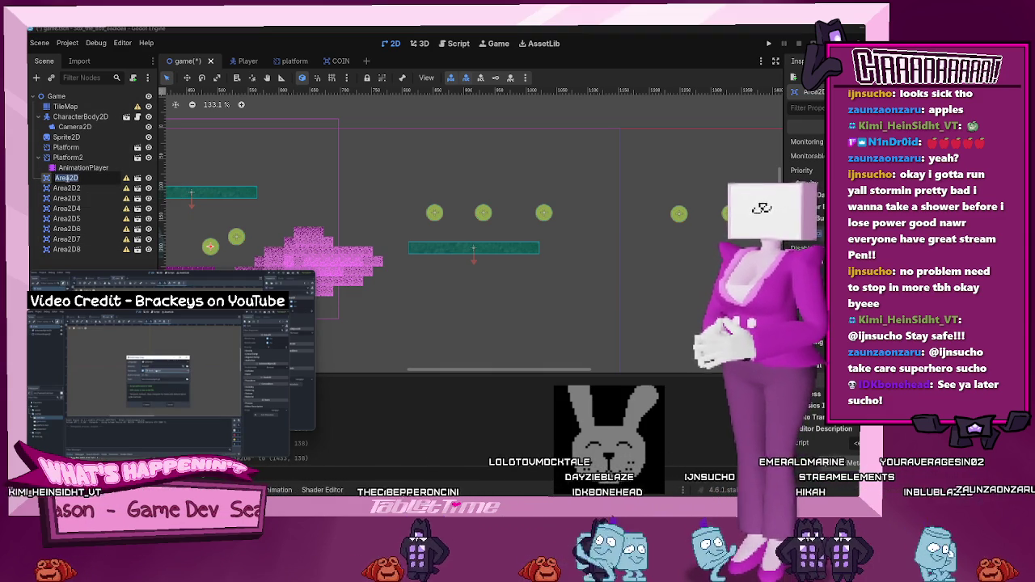
{"action": "type", "text": "COI"}
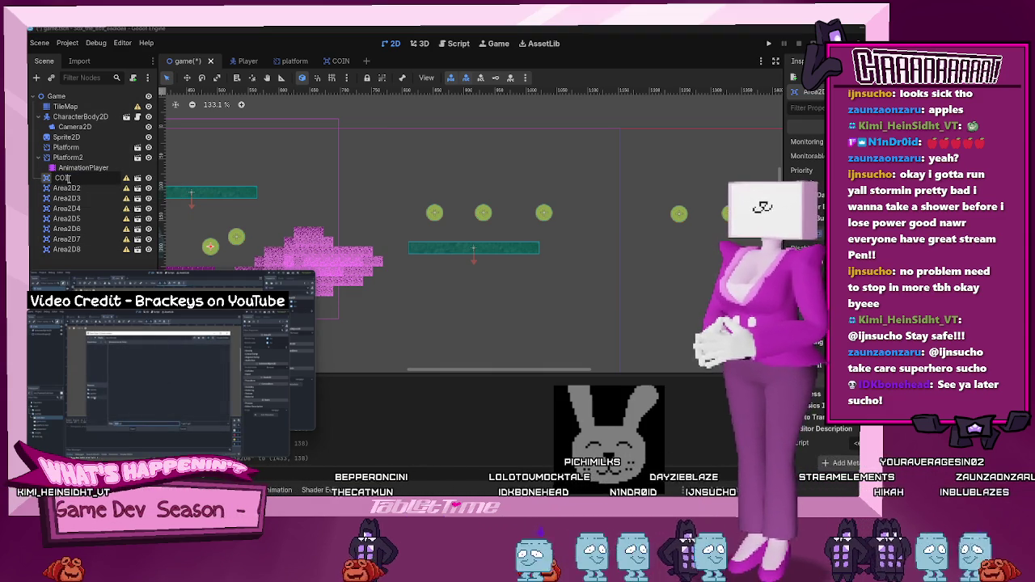
{"action": "type", "text": "N"}
{"action": "key", "text": "Return"}
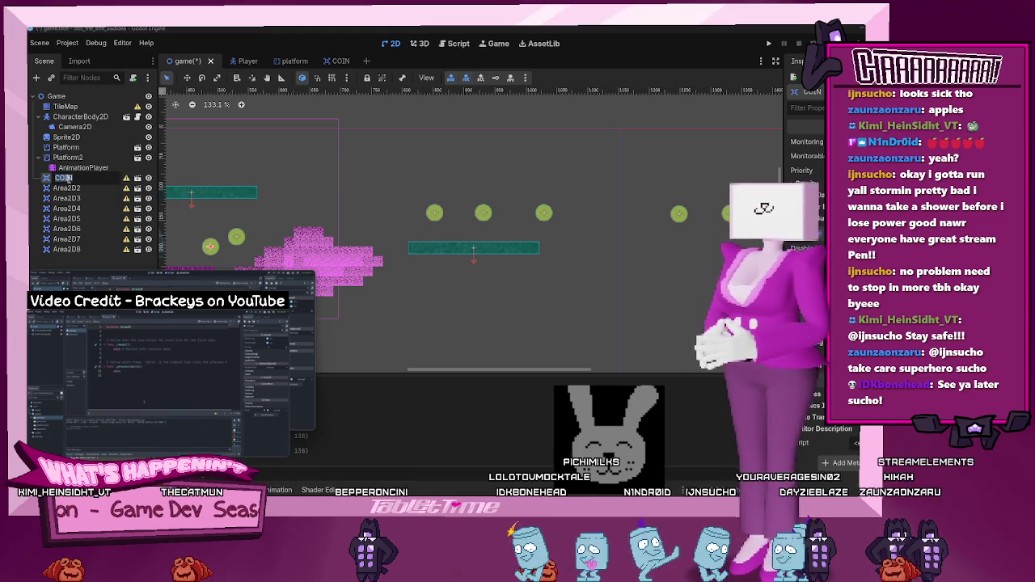
Rename the Area2D2 coin to COIN2, then switch to the COIN scene tab.
{"action": "left_click", "coordinate": [73, 187]}
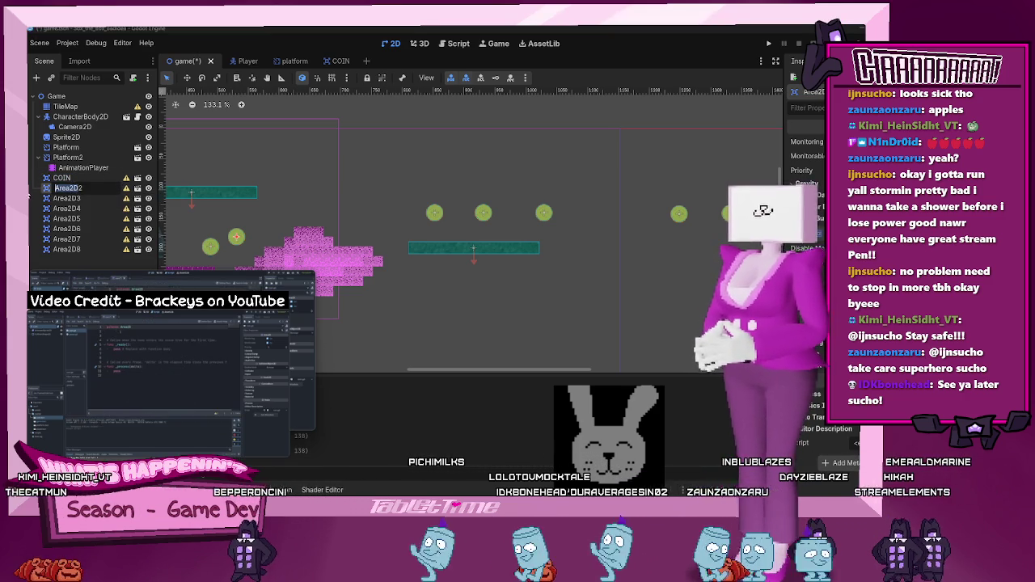
{"action": "key", "text": "F2"}
{"action": "type", "text": "COIN2"}
{"action": "key", "text": "Return"}
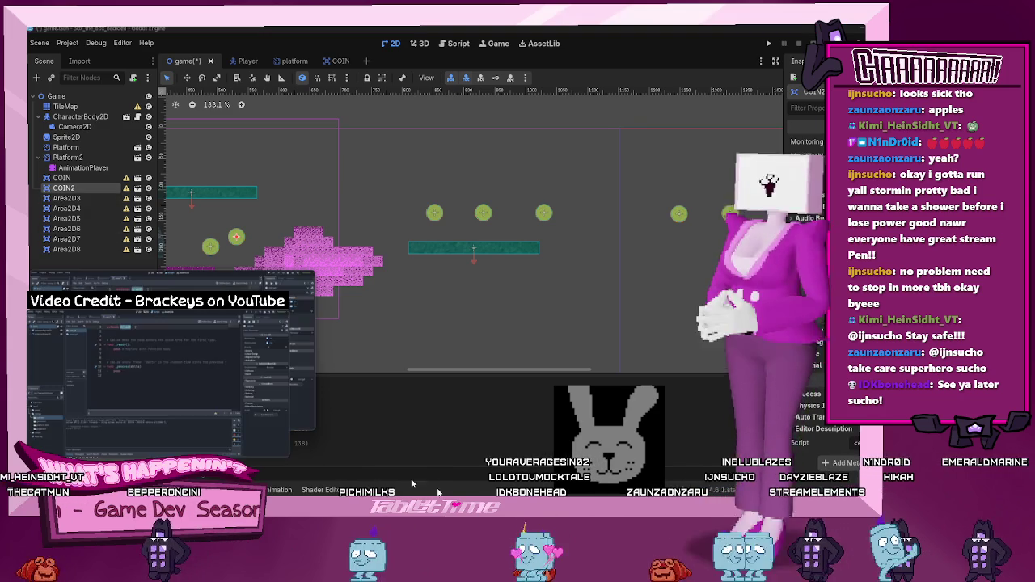
{"action": "mouse_move", "coordinate": [147, 446]}
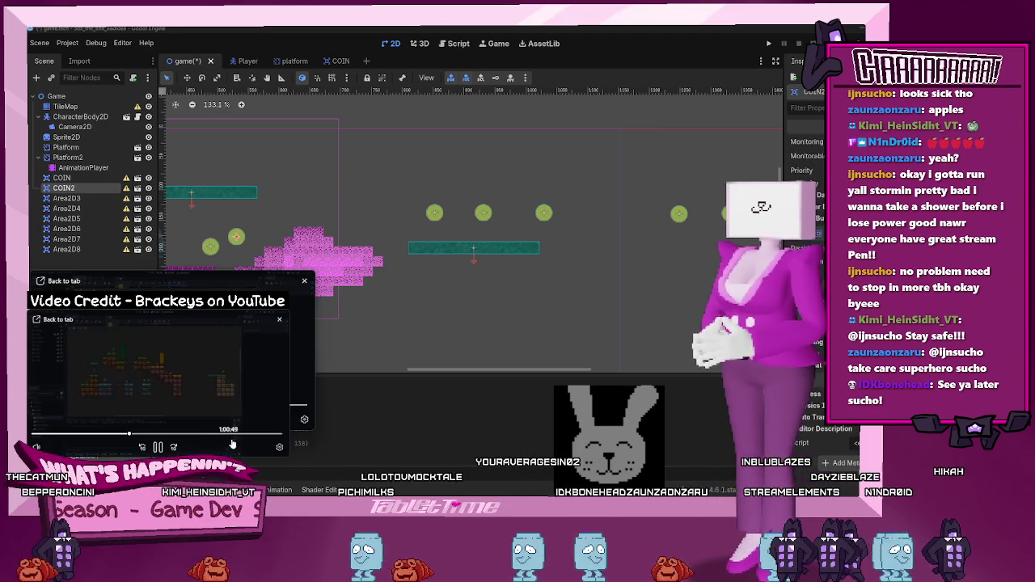
{"action": "left_click", "coordinate": [338, 60]}
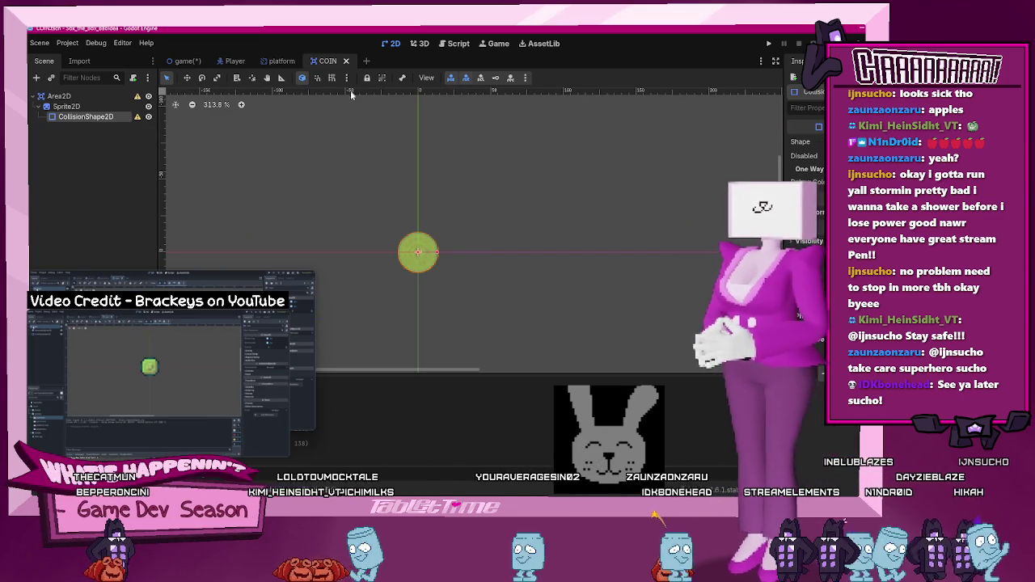
Name the root COIN and attach a new coin.gd script saved in res://Scripts.
{"action": "double_click", "coordinate": [61, 95]}
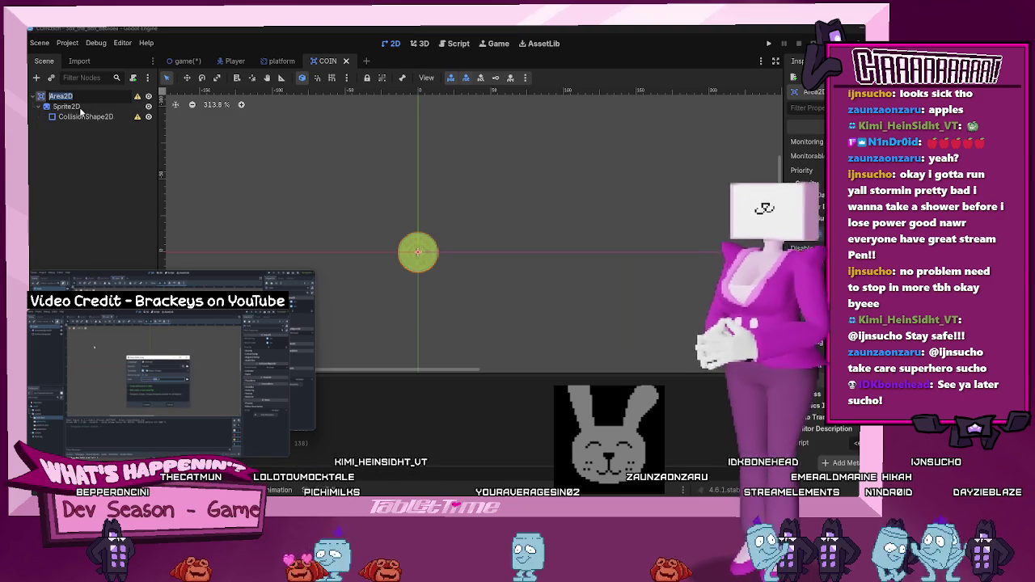
{"action": "type", "text": "COIN"}
{"action": "key", "text": "Return"}
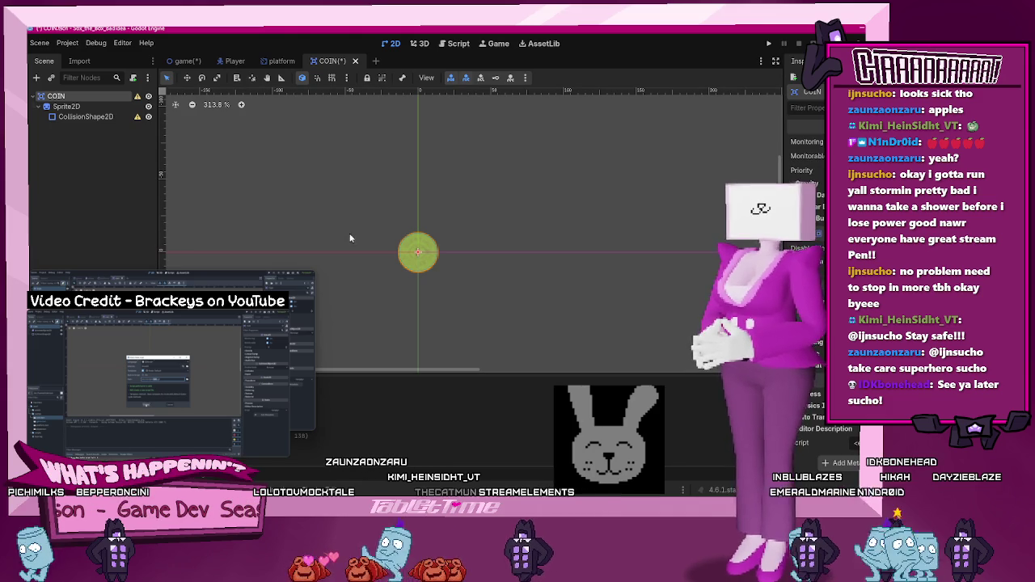
{"action": "left_click", "coordinate": [134, 77]}
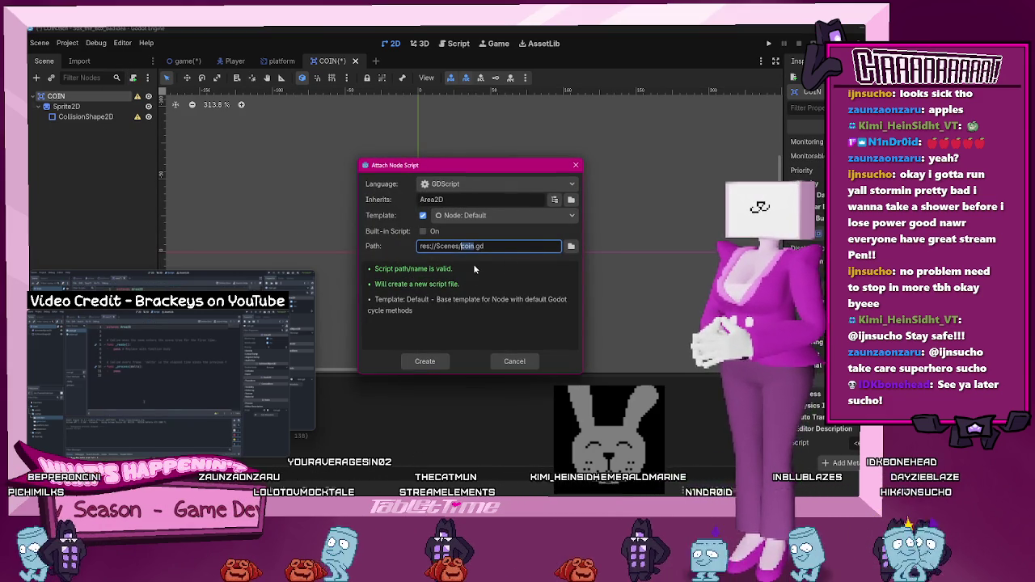
{"action": "left_click", "coordinate": [568, 246]}
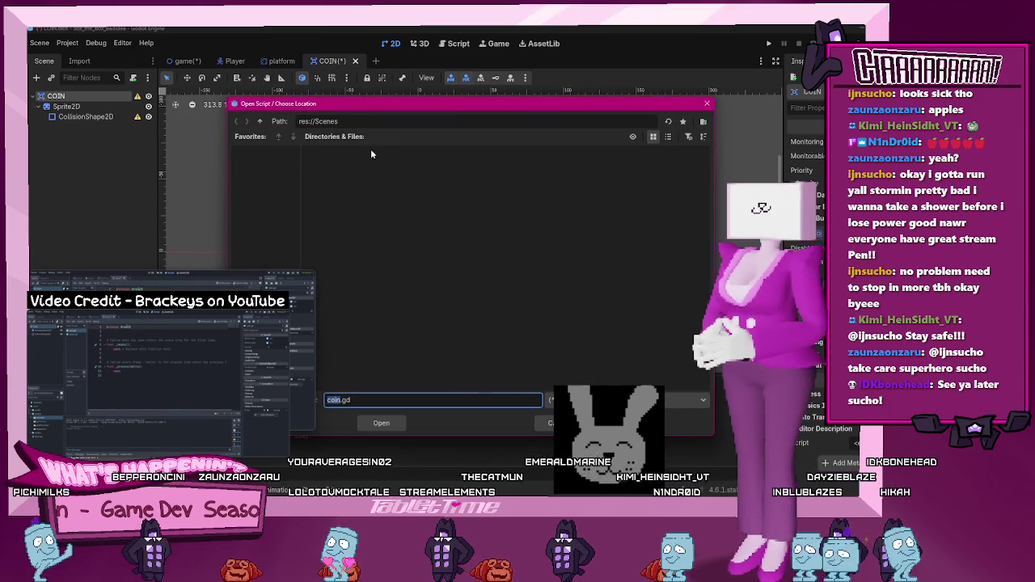
{"action": "left_click", "coordinate": [260, 121]}
{"action": "double_click", "coordinate": [413, 167]}
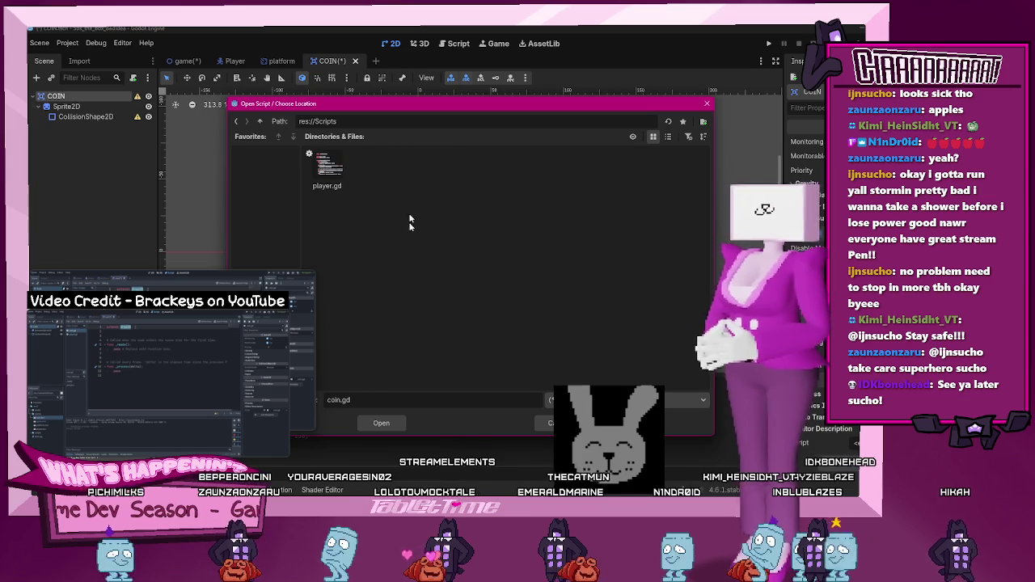
{"action": "left_click", "coordinate": [378, 423]}
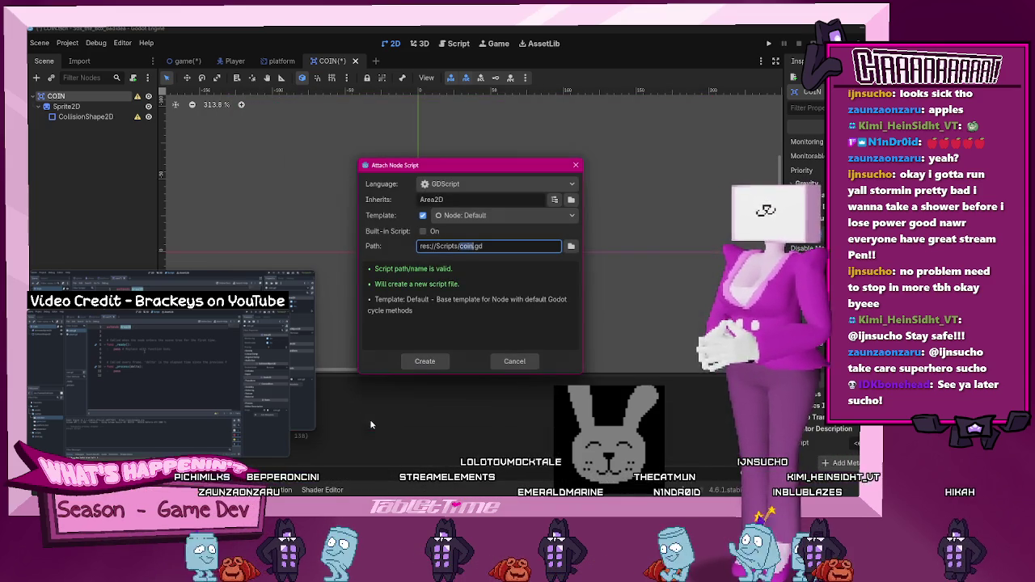
{"action": "left_click", "coordinate": [424, 361]}
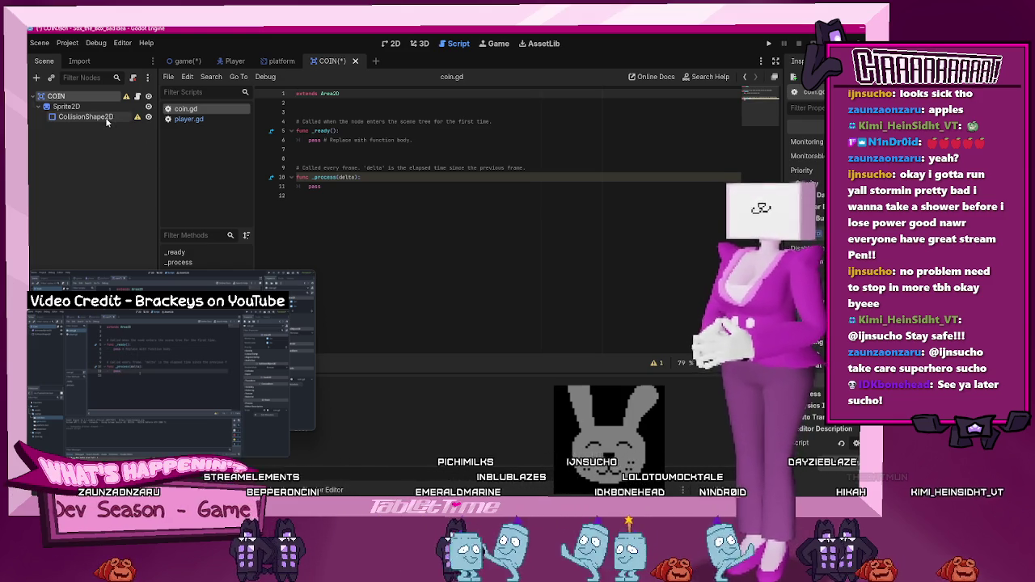
Replace the pass line under _ready() in coin.gd with print("I'm a coin.").
{"action": "mouse_move", "coordinate": [137, 122]}
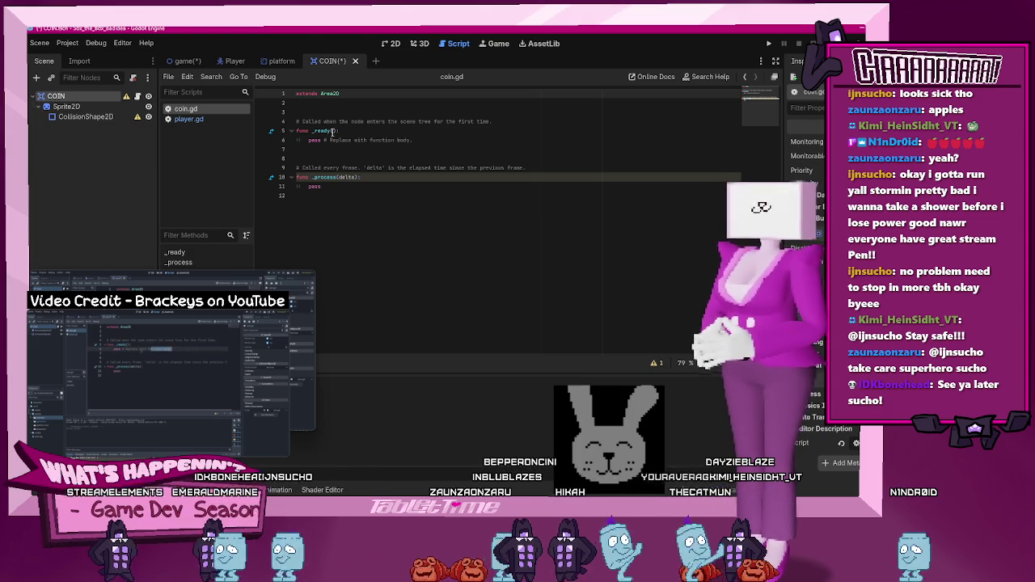
{"action": "mouse_move", "coordinate": [329, 133]}
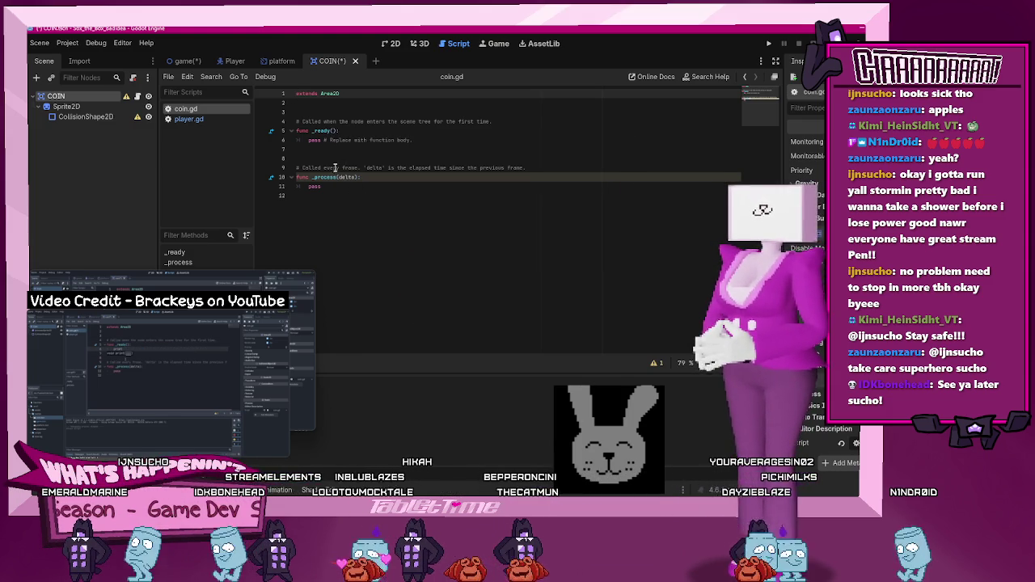
{"action": "left_click", "coordinate": [308, 139]}
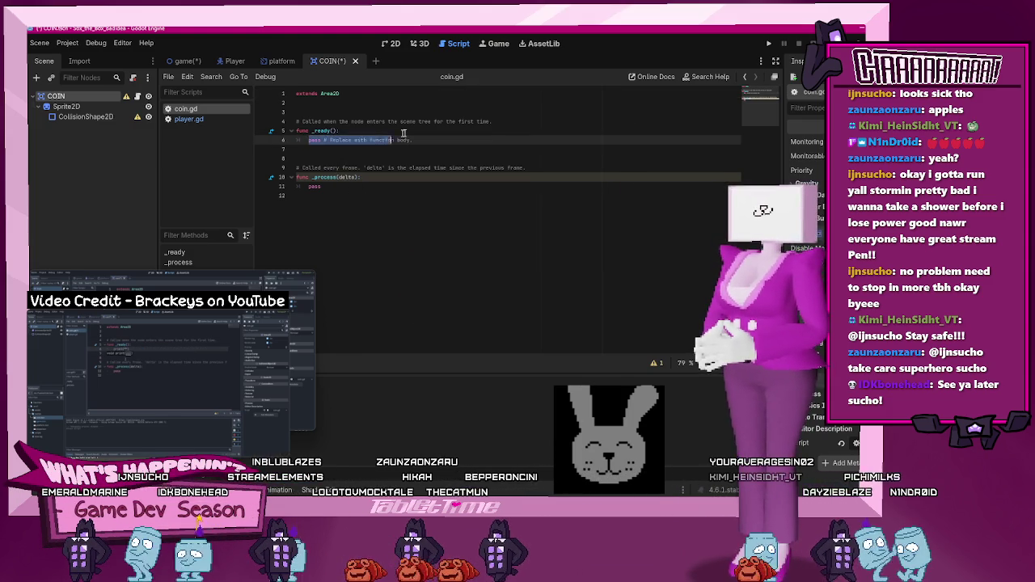
{"action": "left_click_drag", "start_coordinate": [397, 134], "coordinate": [416, 140]}
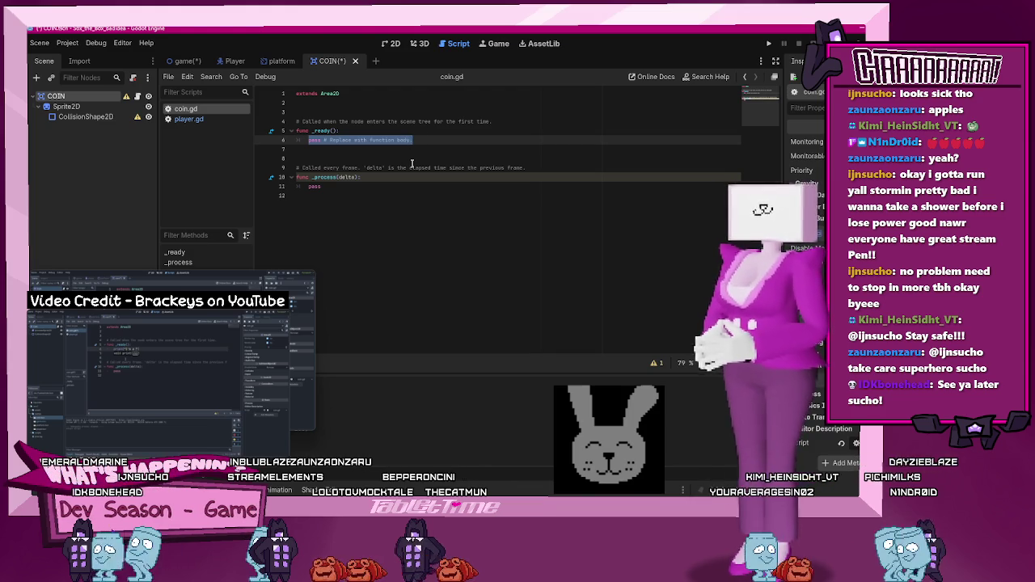
{"action": "type", "text": "print"}
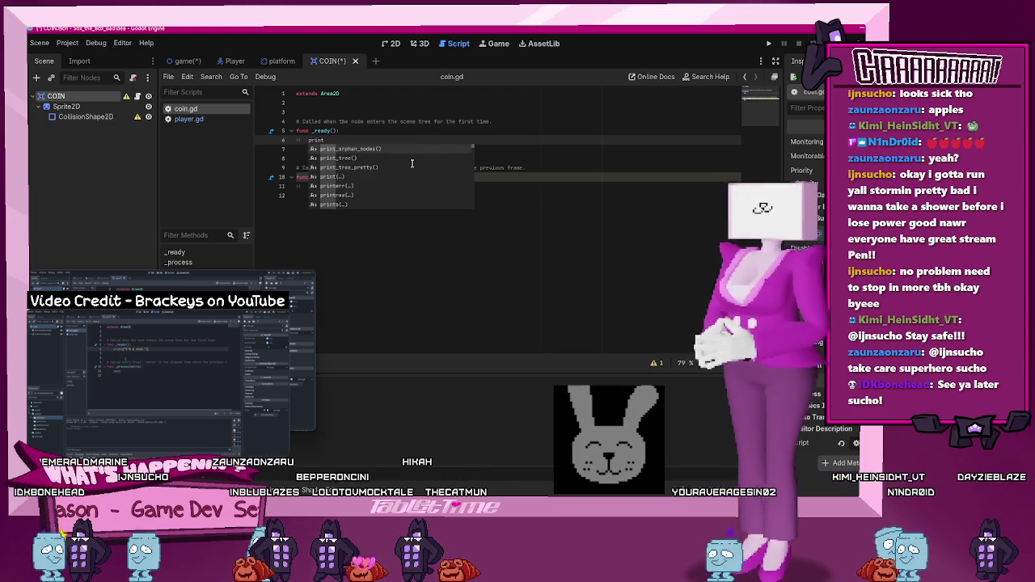
{"action": "type", "text": "(\""}
{"action": "type", "text": "I'm a co"}
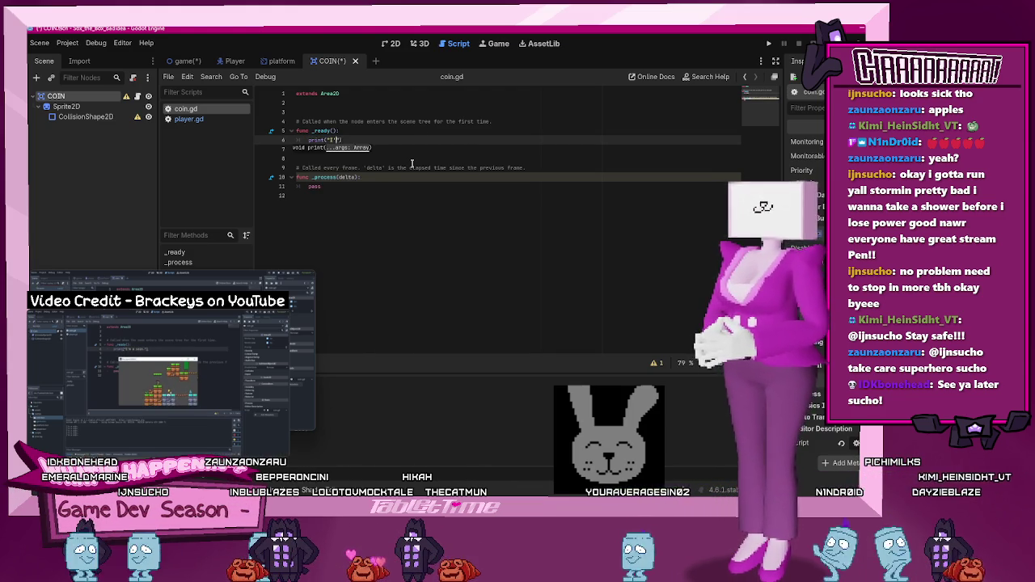
{"action": "type", "text": "in."}
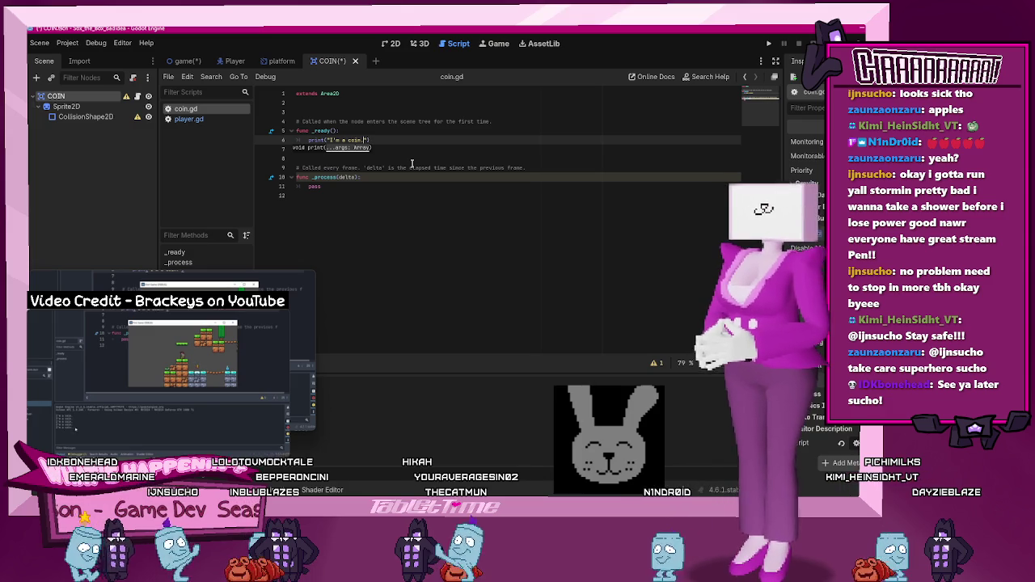
{"action": "key", "text": "End"}
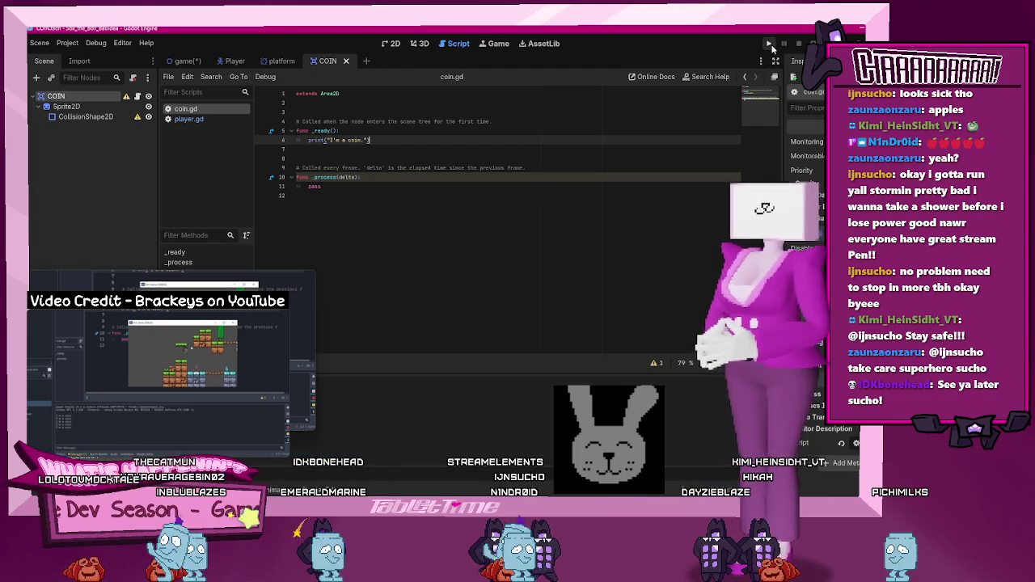
{"action": "left_click", "coordinate": [182, 61]}
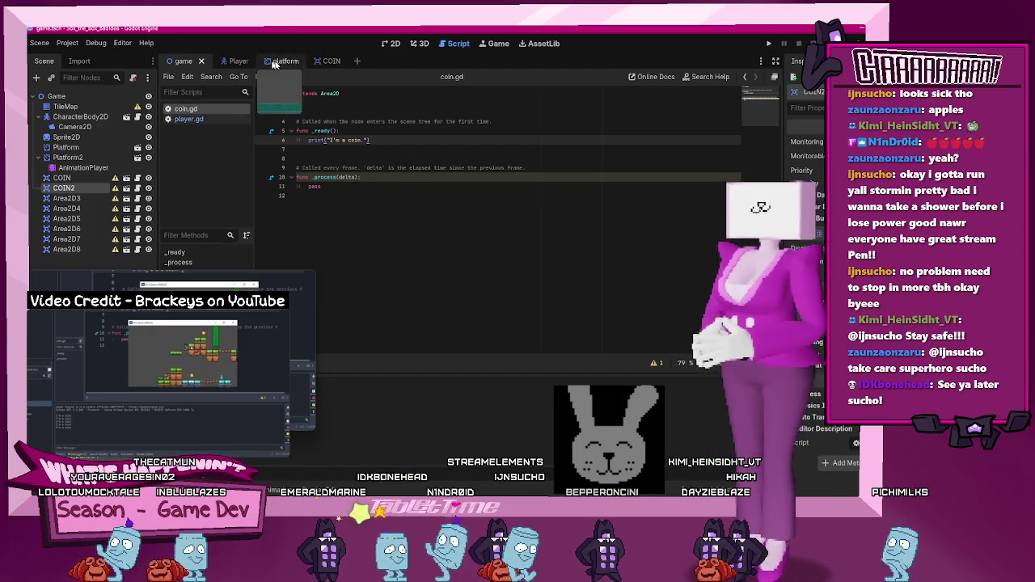
{"action": "left_click", "coordinate": [332, 60]}
{"action": "key", "text": "F6"}
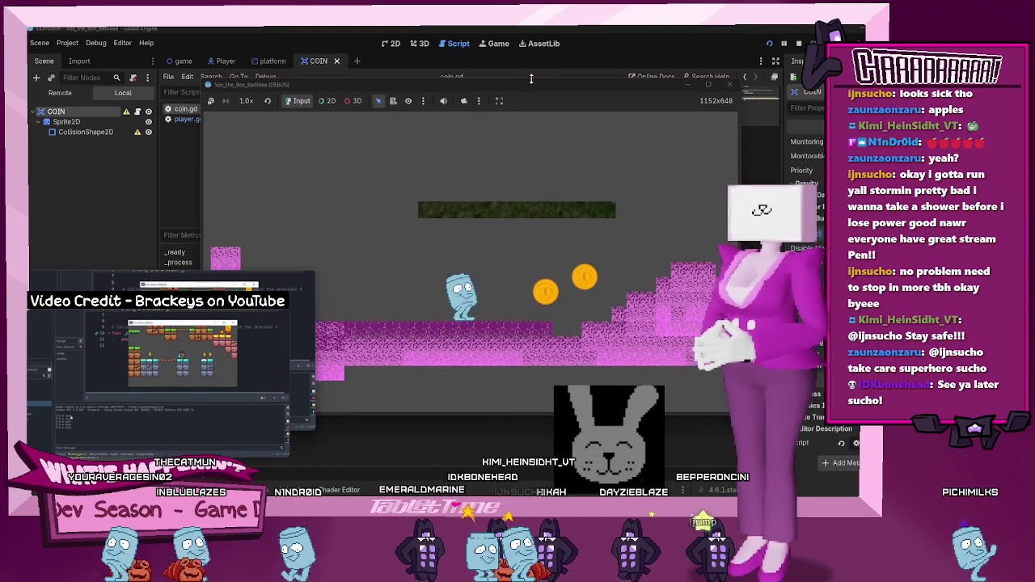
{"action": "left_click_drag", "start_coordinate": [565, 82], "coordinate": [564, 84]}
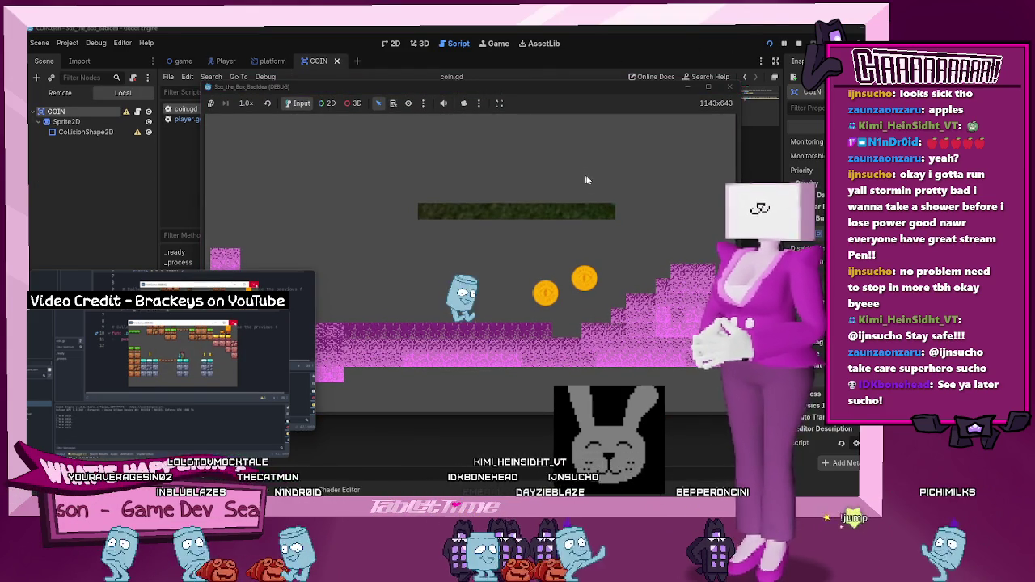
{"action": "key", "text": "Right"}
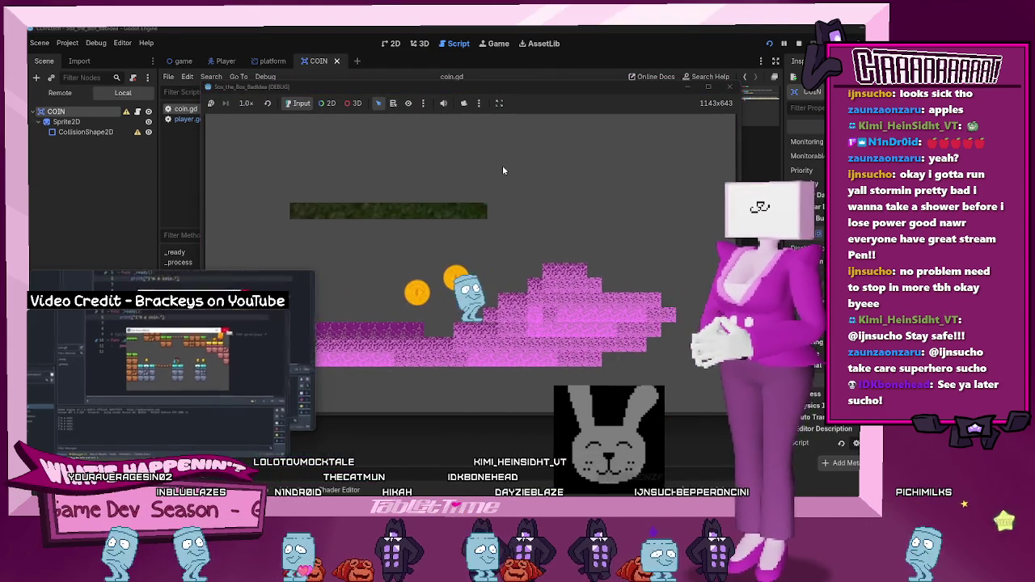
{"action": "key", "text": "Right"}
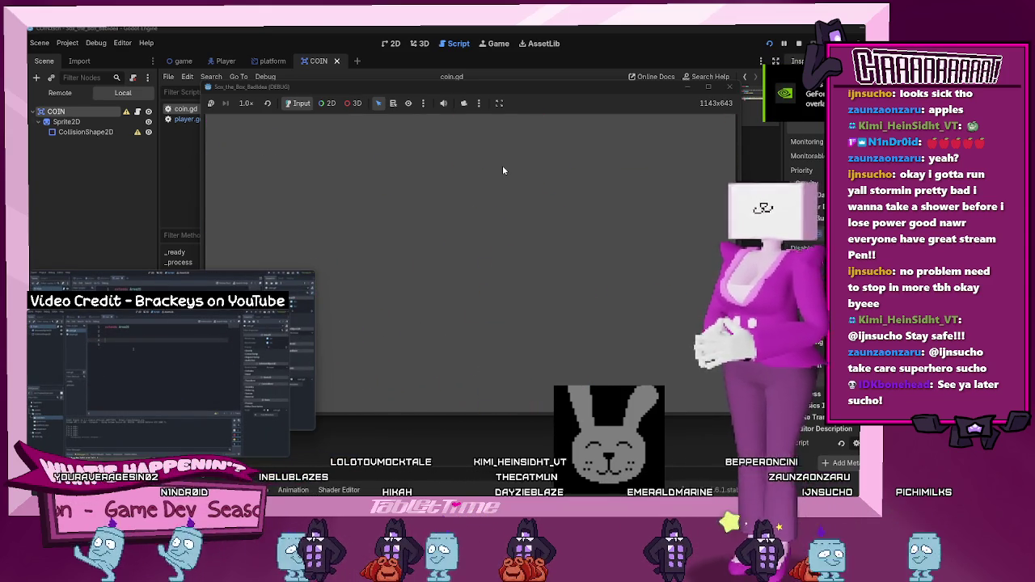
{"action": "left_click", "coordinate": [798, 44]}
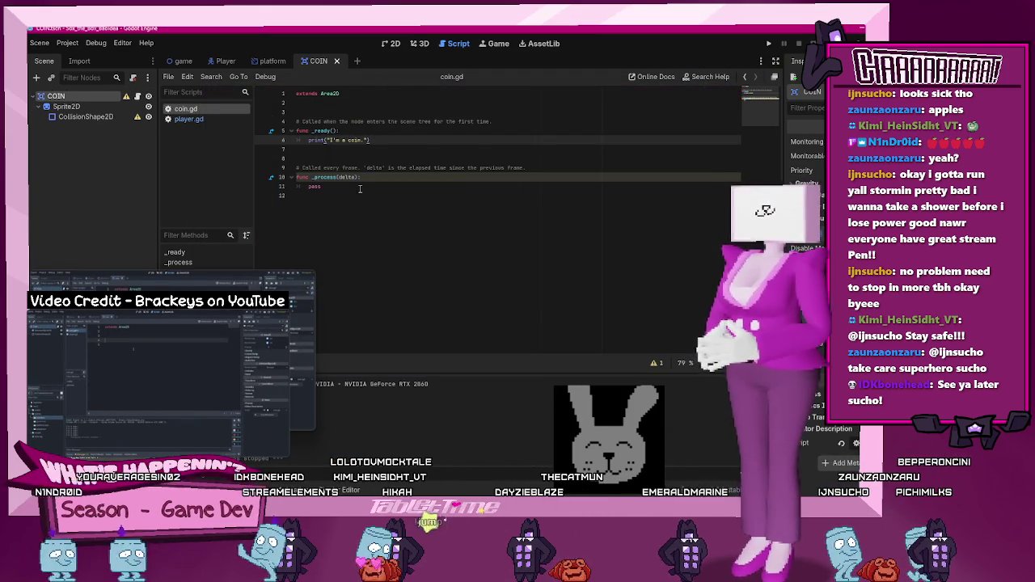
Delete lines 4–11 of coin.gd, the _ready and _process functions, leaving extends Area2D.
{"action": "left_click_drag", "start_coordinate": [300, 120], "coordinate": [470, 186]}
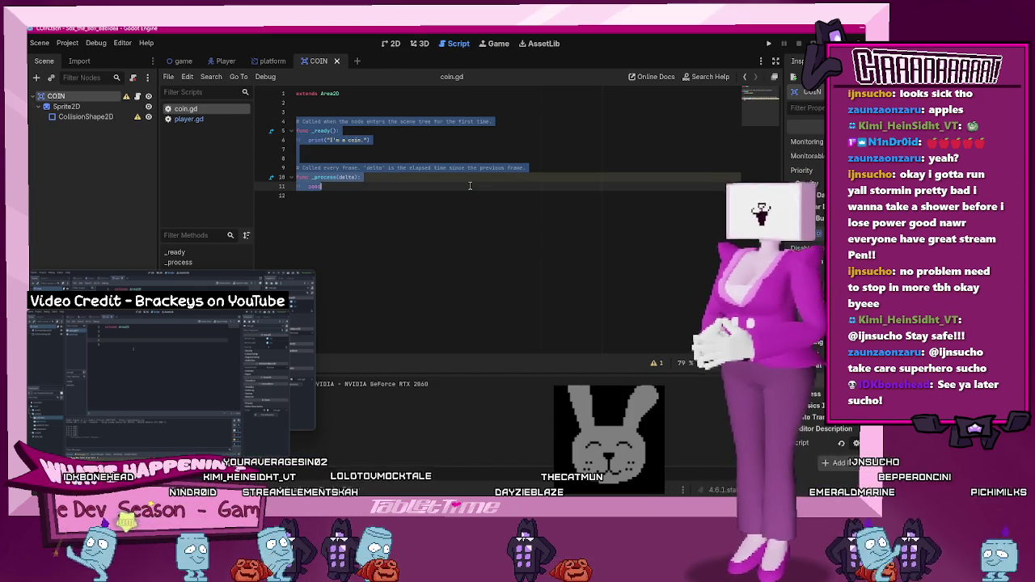
{"action": "key", "text": "BackSpace"}
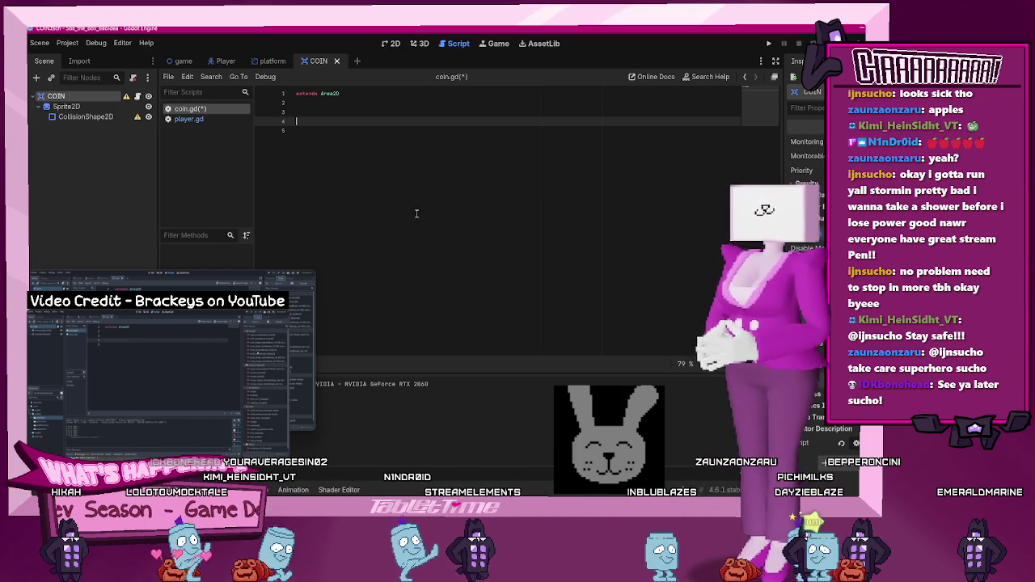
{"action": "left_click_drag", "start_coordinate": [82, 117], "coordinate": [65, 97]}
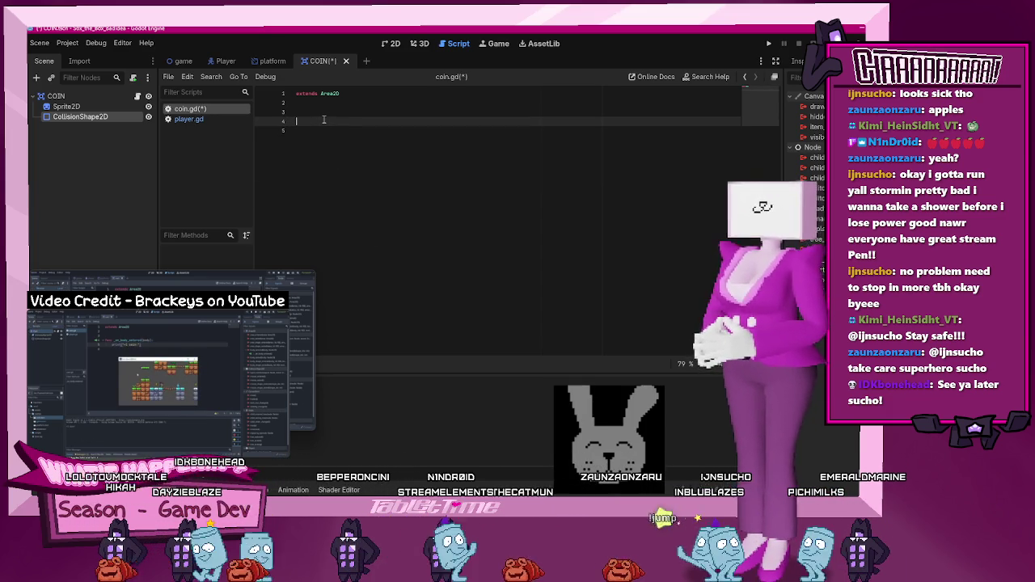
Type and then erase a func _on_body stub on line 4, and save coin.gd.
{"action": "type", "text": "func "}
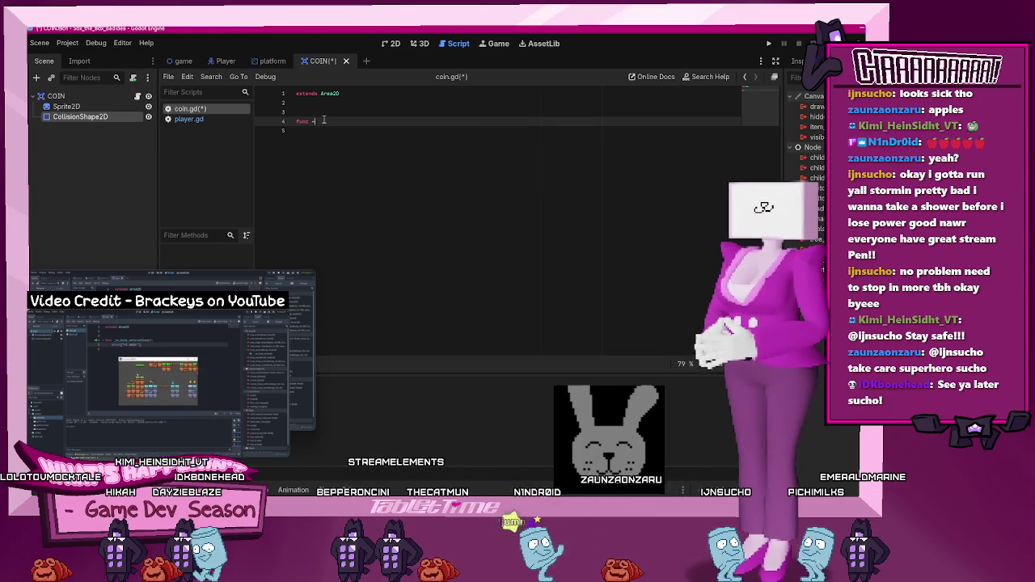
{"action": "type", "text": "_on_bo"}
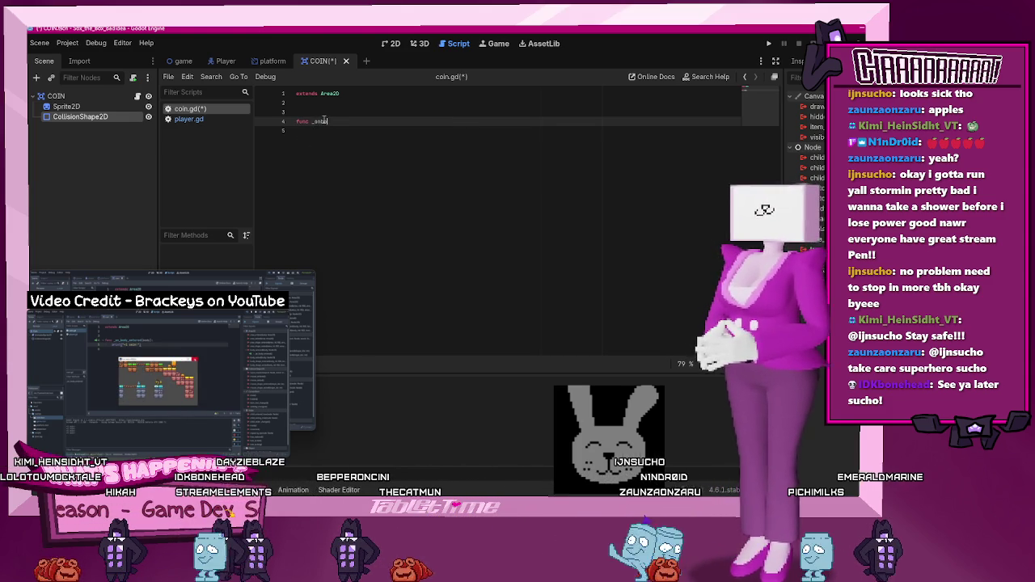
{"action": "key", "text": "BackSpace"}
{"action": "key", "text": "BackSpace"}
{"action": "key", "text": "BackSpace"}
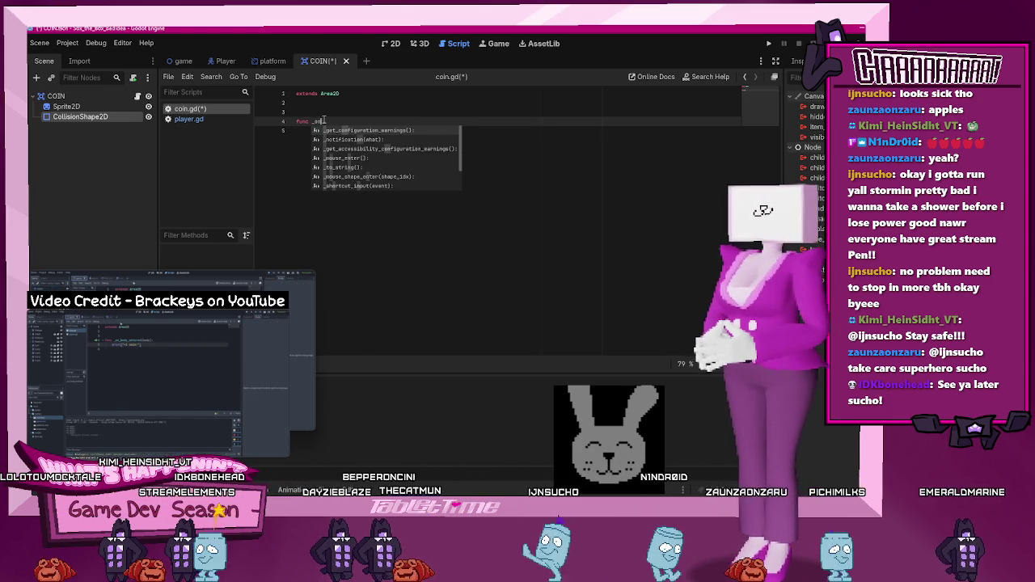
{"action": "type", "text": "n_body"}
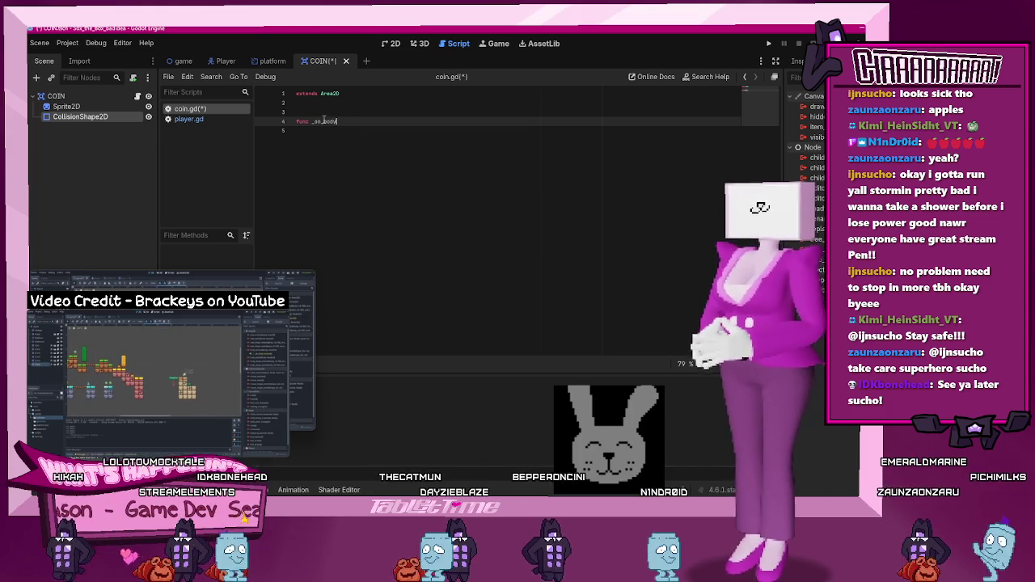
{"action": "key", "text": "ctrl+BackSpace"}
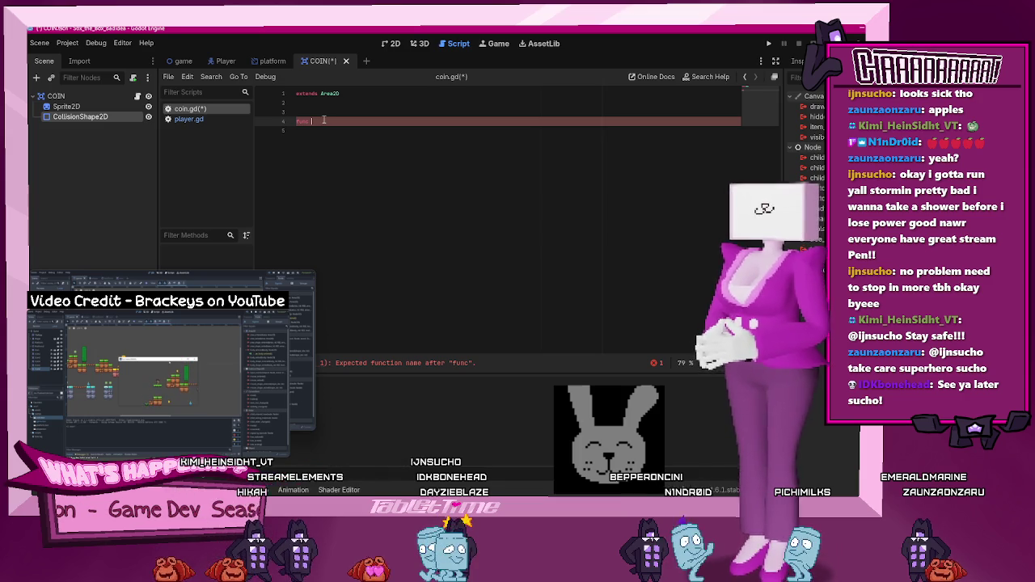
{"action": "key", "text": "ctrl+BackSpace"}
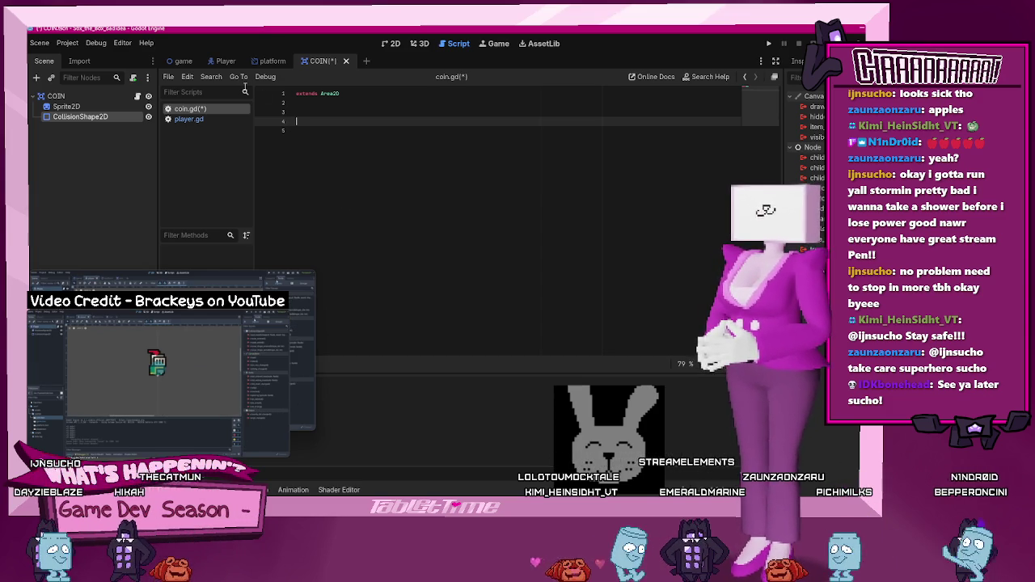
{"action": "key", "text": "ctrl+s"}
{"action": "left_click", "coordinate": [225, 62]}
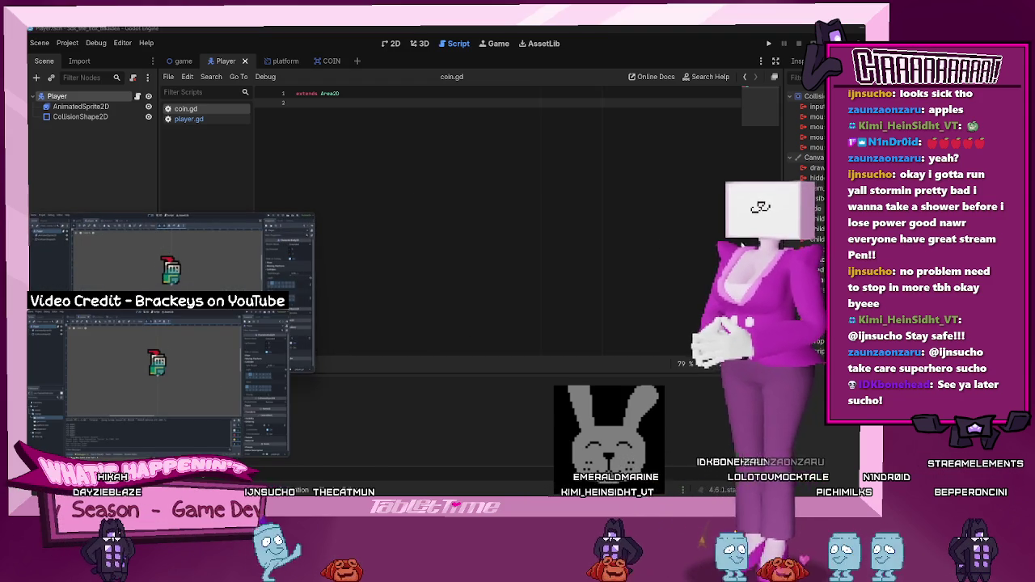
Inspect the Player node and its CollisionShape2D in the 2D view, then return to the COIN scene.
{"action": "left_click", "coordinate": [390, 43]}
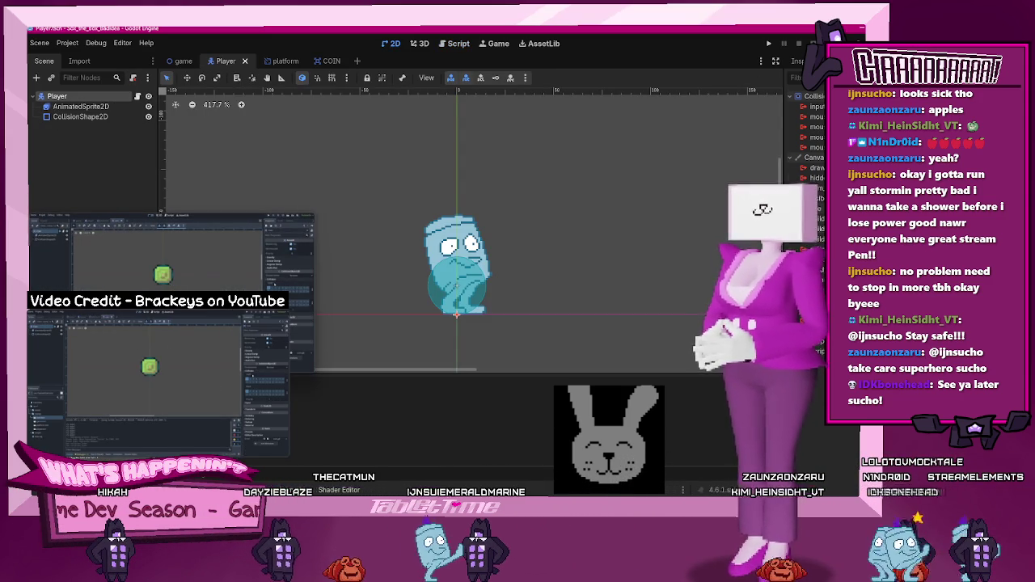
{"action": "left_click", "coordinate": [57, 96]}
{"action": "scroll", "coordinate": [809, 307], "scroll_direction": "down", "scroll_amount": 1}
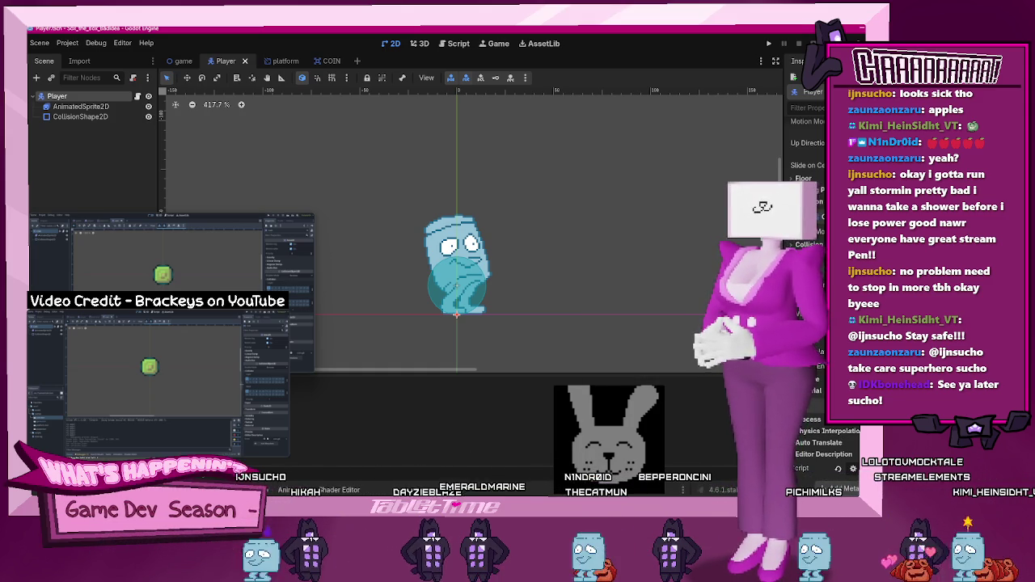
{"action": "mouse_move", "coordinate": [161, 372]}
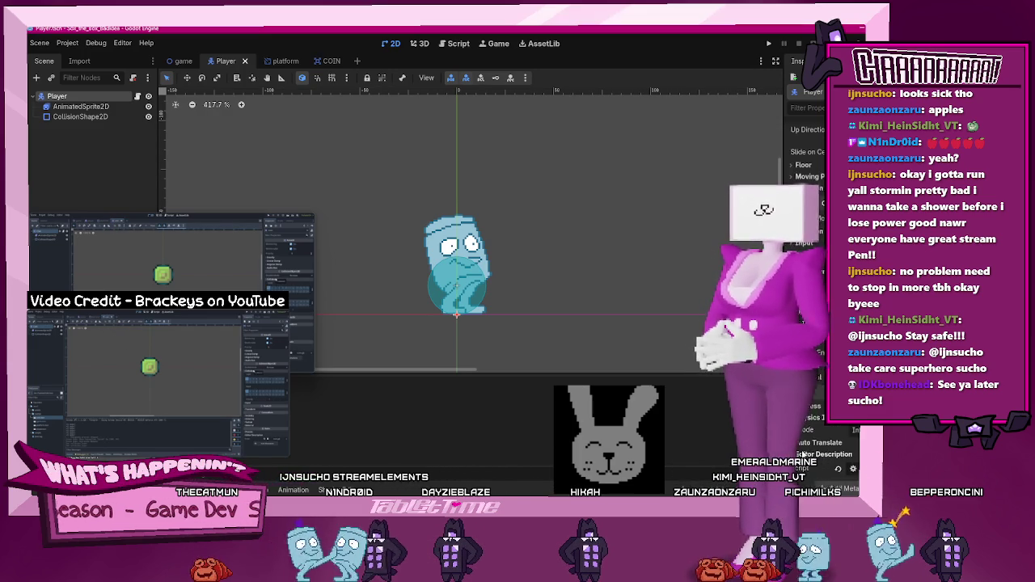
{"action": "left_click", "coordinate": [80, 116]}
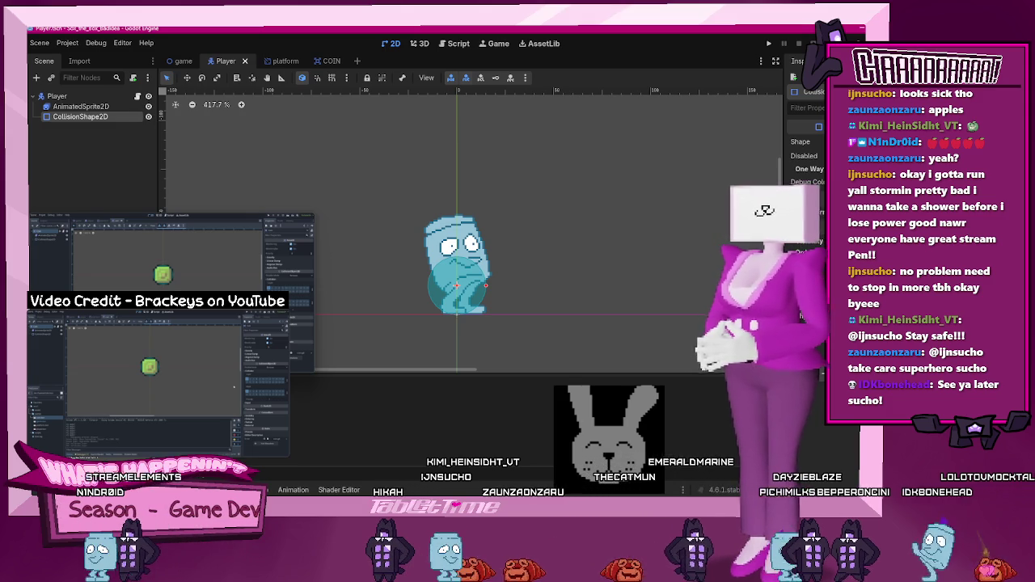
{"action": "mouse_move", "coordinate": [809, 226]}
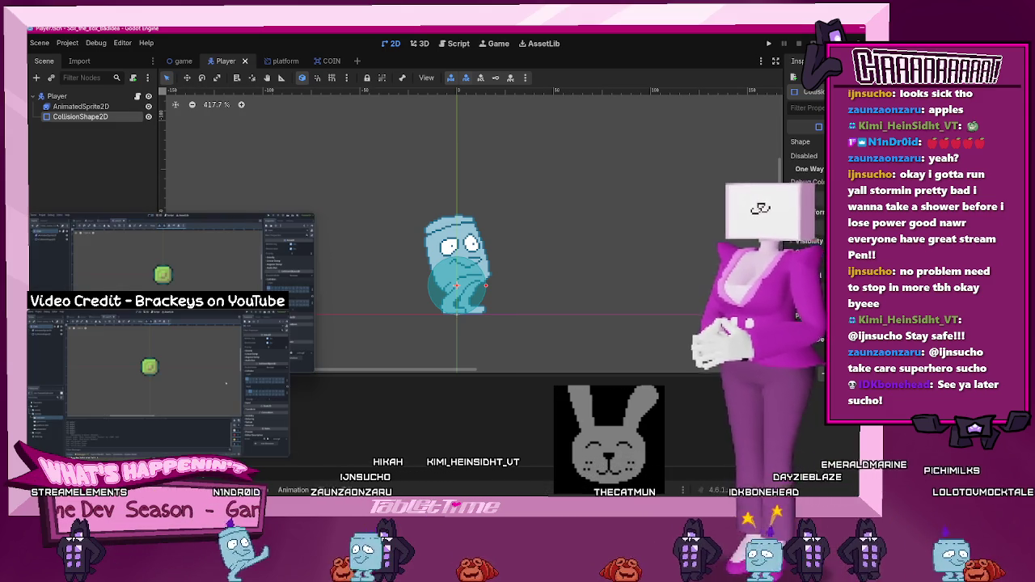
{"action": "left_click", "coordinate": [58, 96]}
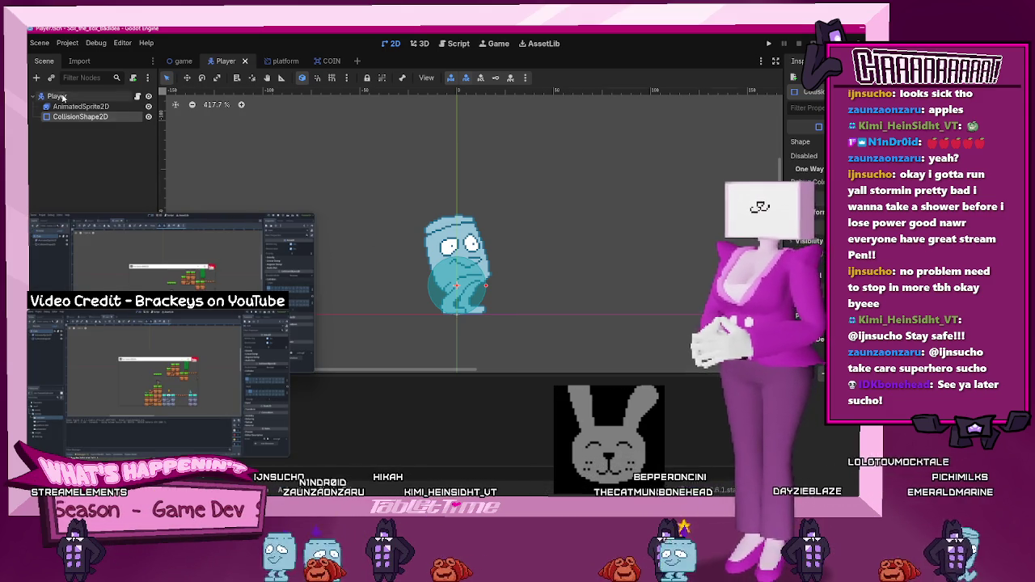
{"action": "scroll", "coordinate": [804, 284], "scroll_direction": "down", "scroll_amount": 2}
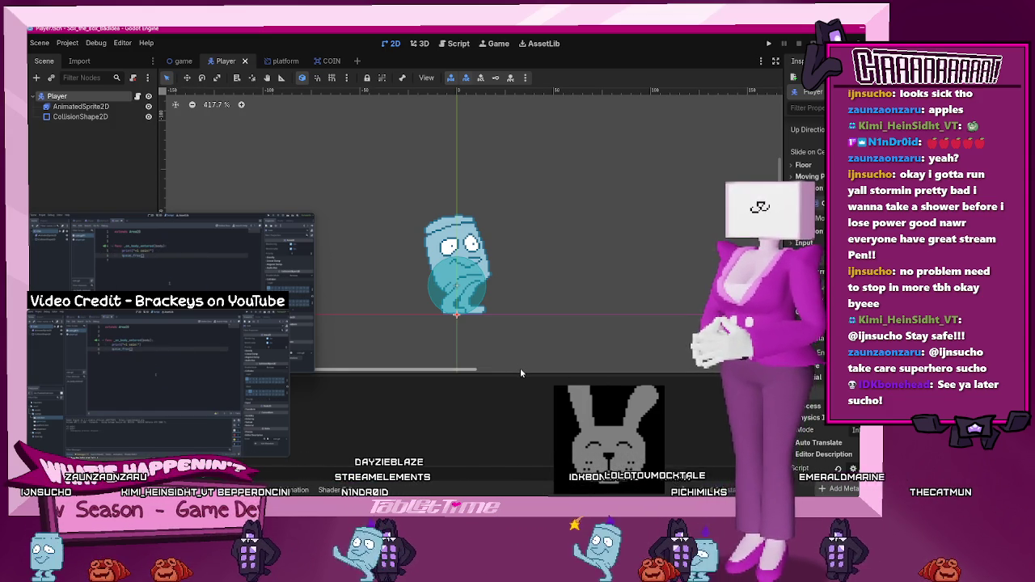
{"action": "left_click", "coordinate": [323, 71]}
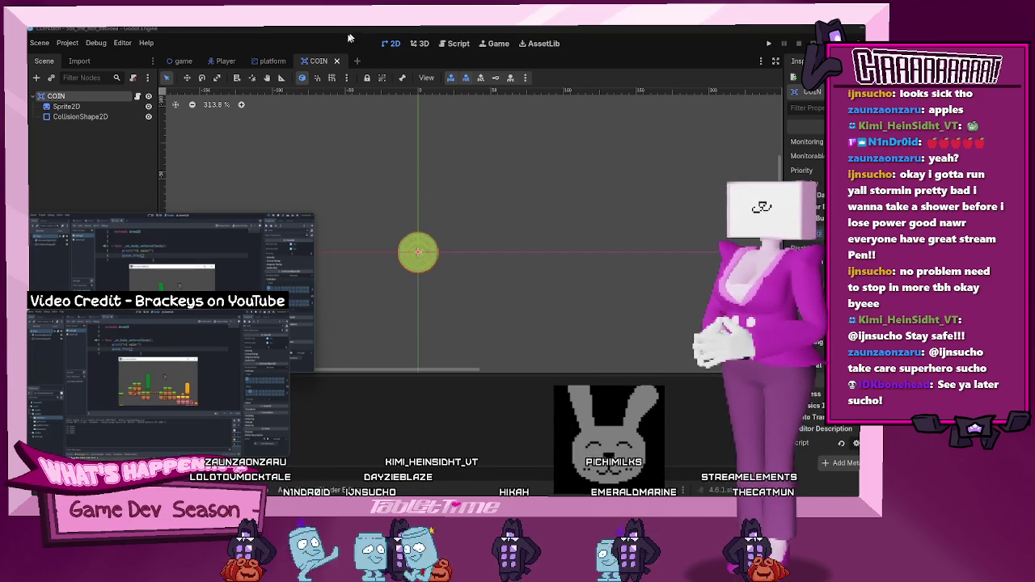
Show coin.gd in the script editor, rewind the tutorial video, then select the Sprite2D node.
{"action": "left_click", "coordinate": [456, 45]}
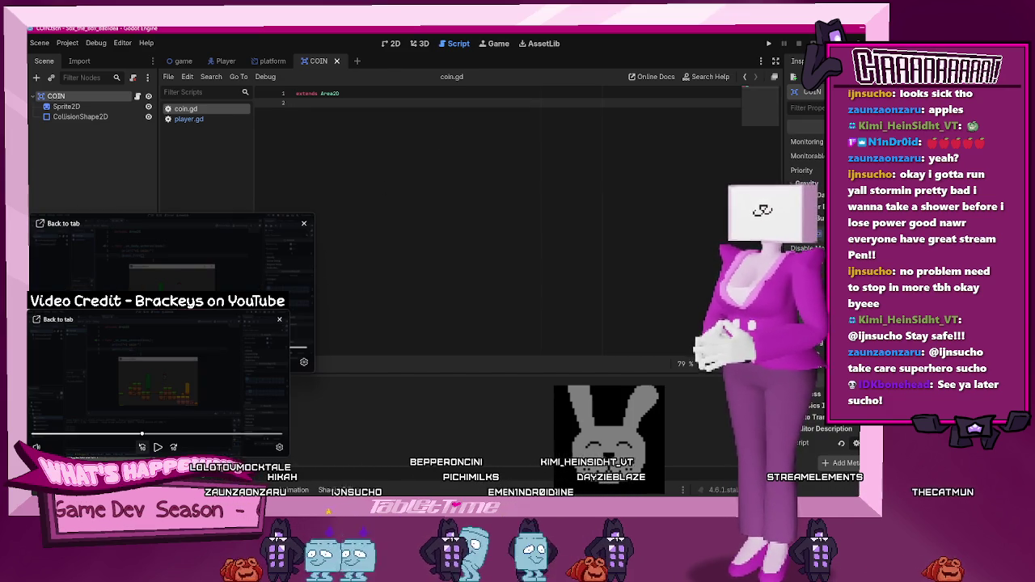
{"action": "left_click", "coordinate": [141, 446]}
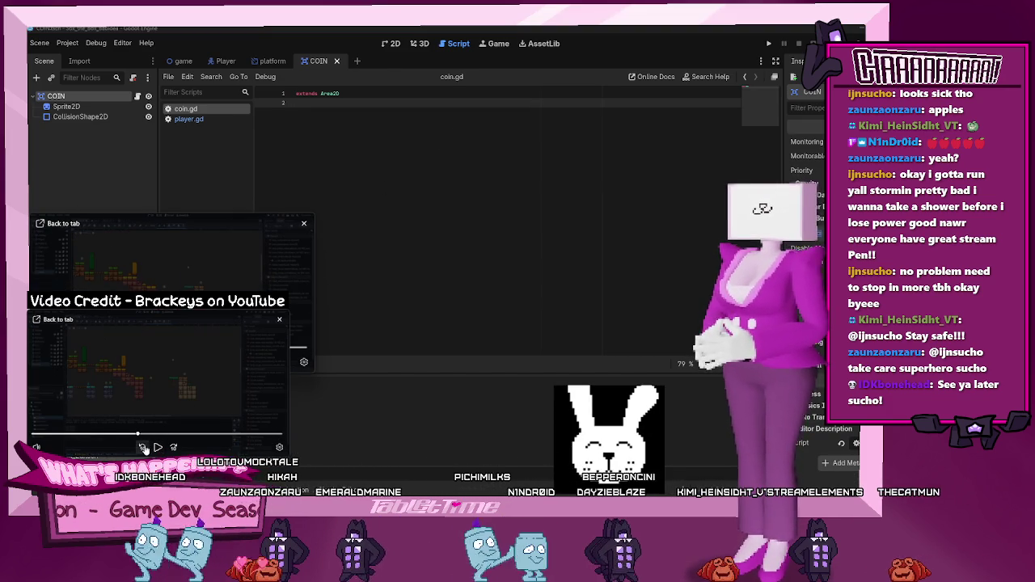
{"action": "left_click", "coordinate": [143, 447]}
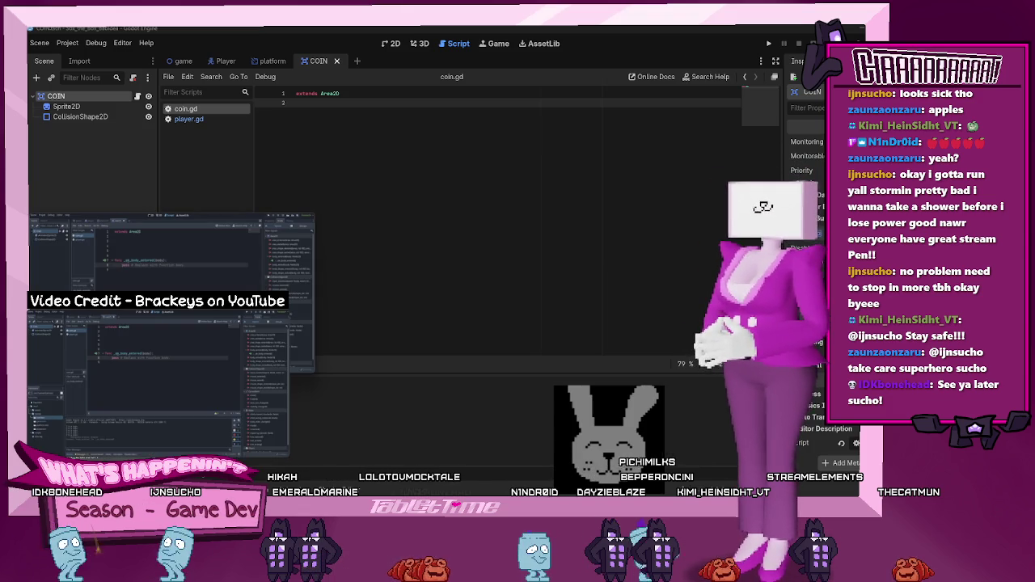
{"action": "mouse_move", "coordinate": [123, 452]}
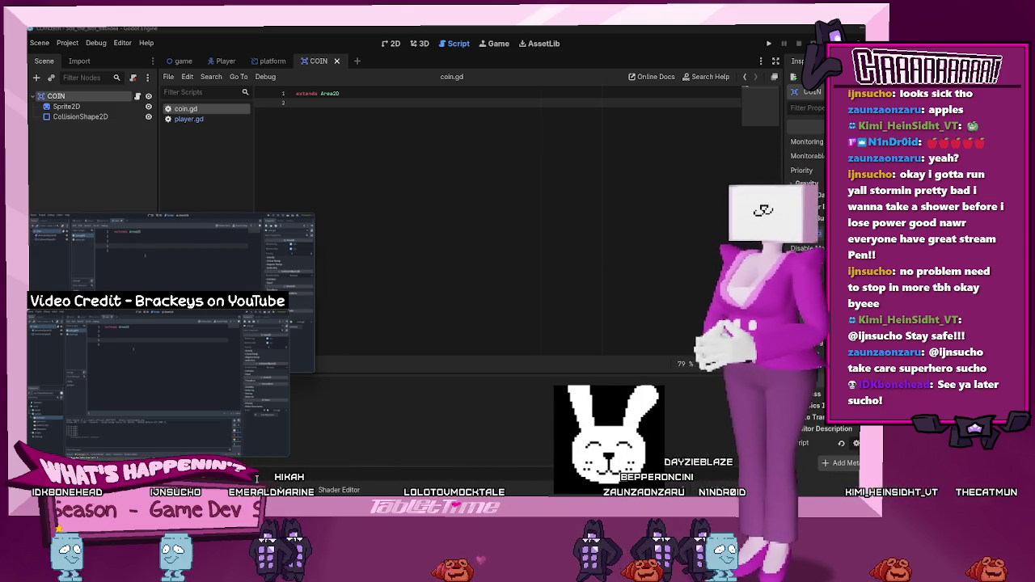
{"action": "mouse_move", "coordinate": [206, 264]}
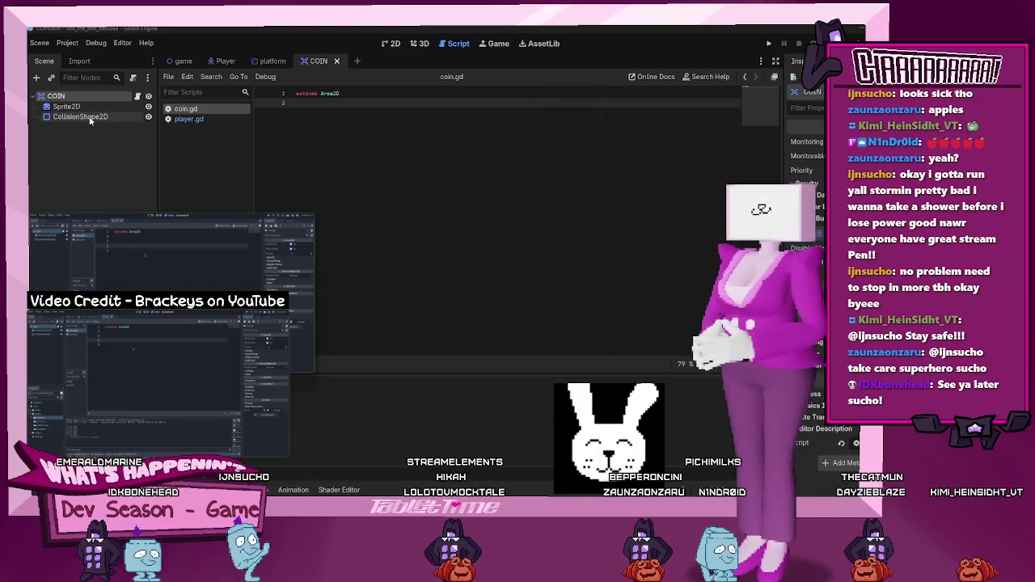
{"action": "mouse_move", "coordinate": [229, 219]}
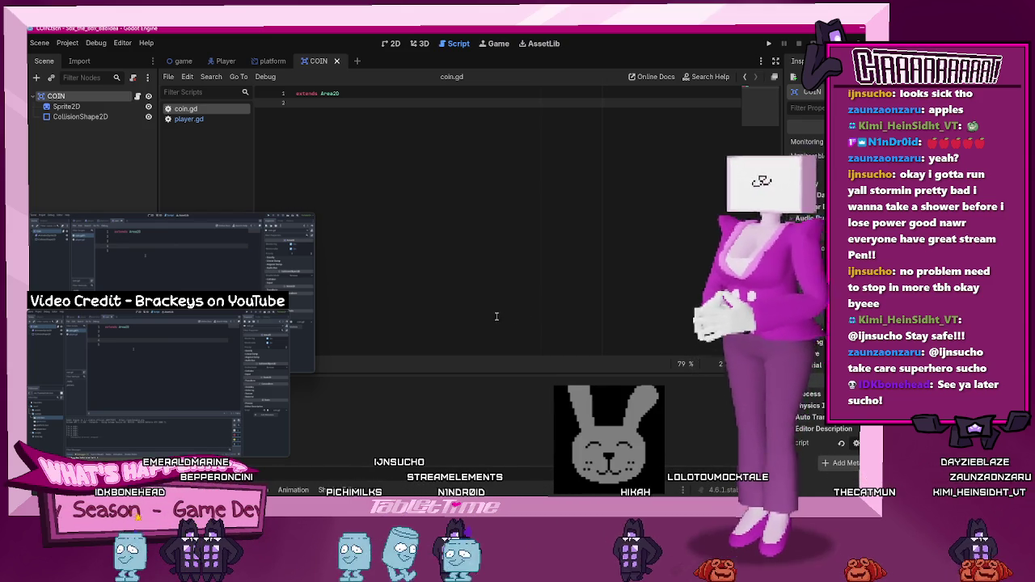
{"action": "mouse_move", "coordinate": [167, 269]}
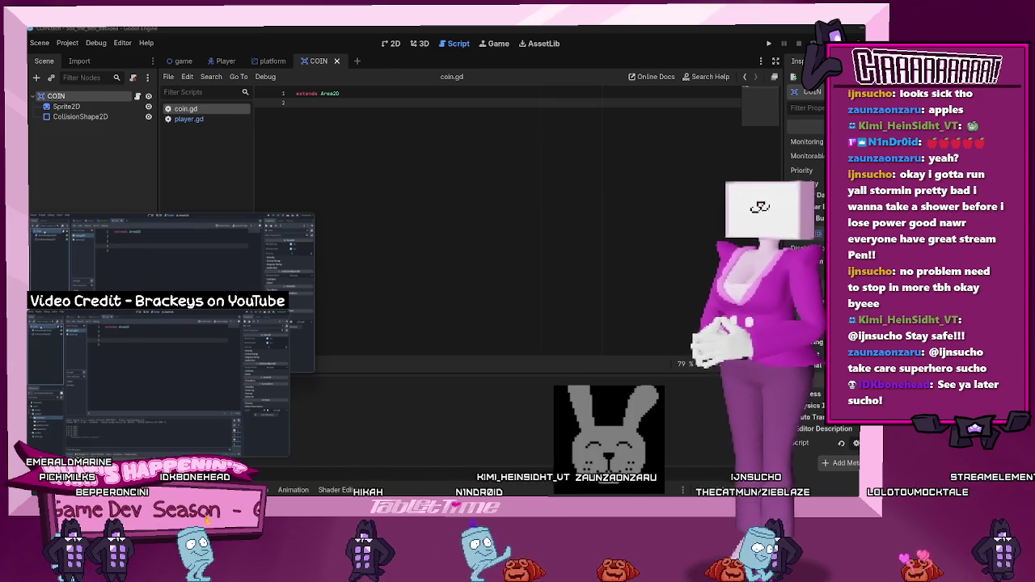
{"action": "left_click", "coordinate": [68, 107]}
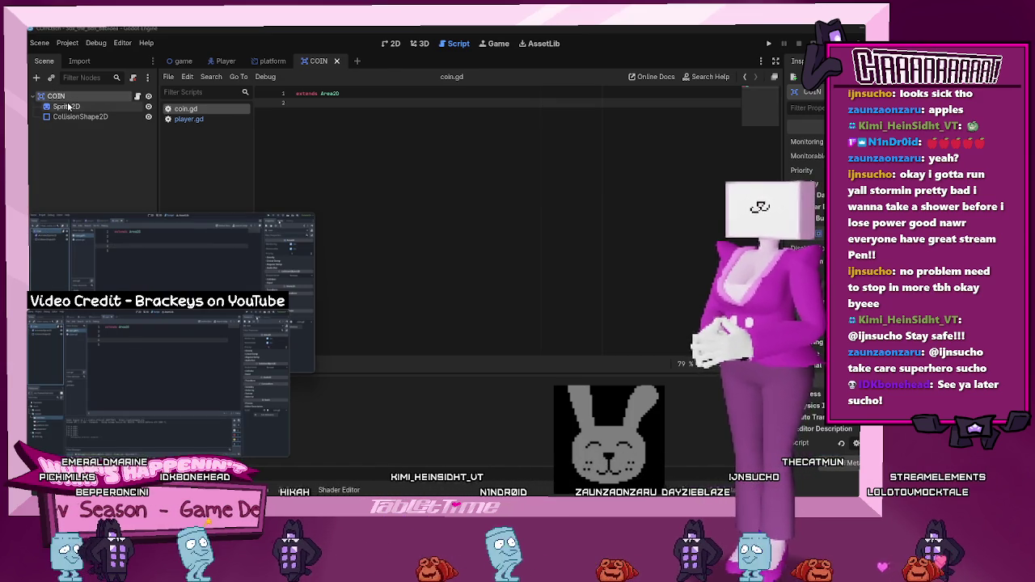
Narrow the Inspector, select the COIN root node, and list its signals in the Node tab.
{"action": "mouse_move", "coordinate": [159, 450]}
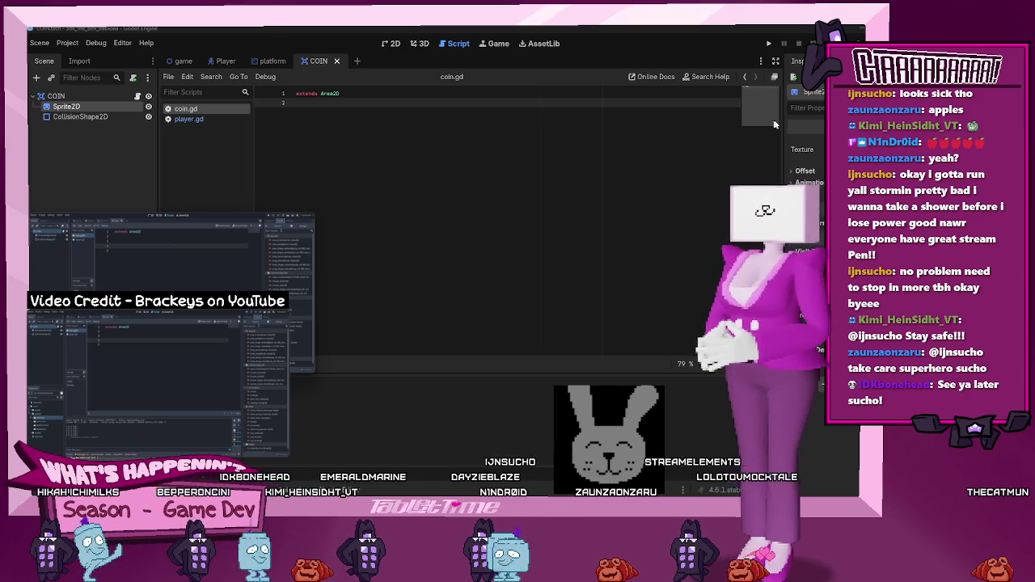
{"action": "mouse_move", "coordinate": [785, 122]}
{"action": "left_mouse_down"}
{"action": "mouse_move", "coordinate": [652, 138]}
{"action": "mouse_move", "coordinate": [612, 154]}
{"action": "mouse_move", "coordinate": [786, 174]}
{"action": "left_mouse_up"}
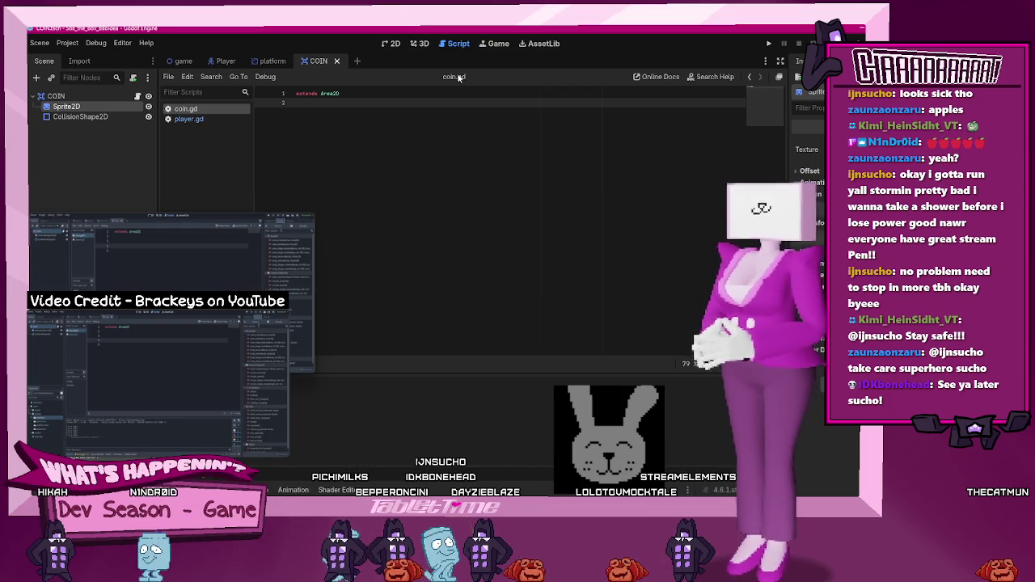
{"action": "left_click", "coordinate": [81, 97]}
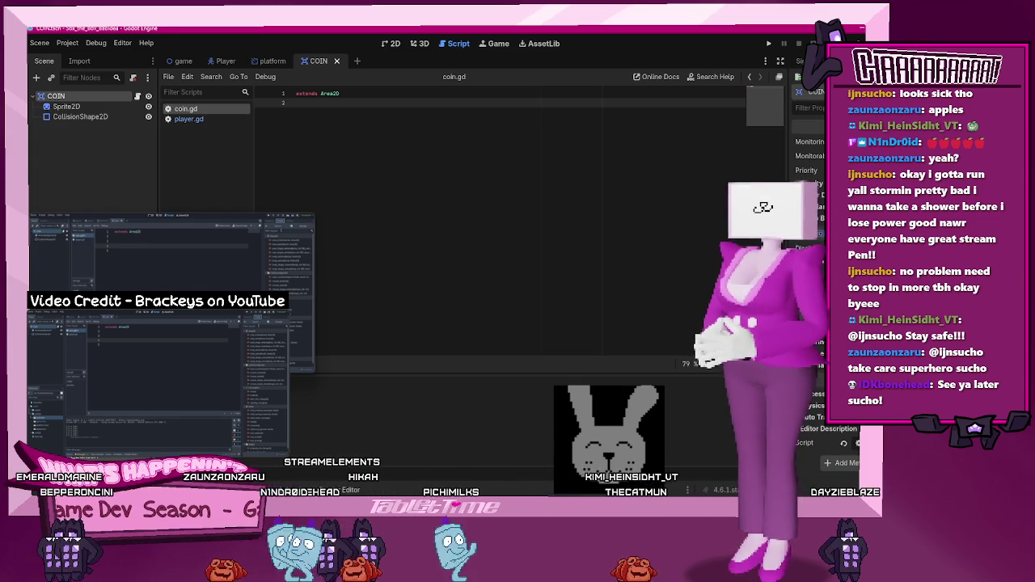
{"action": "left_click", "coordinate": [881, 77]}
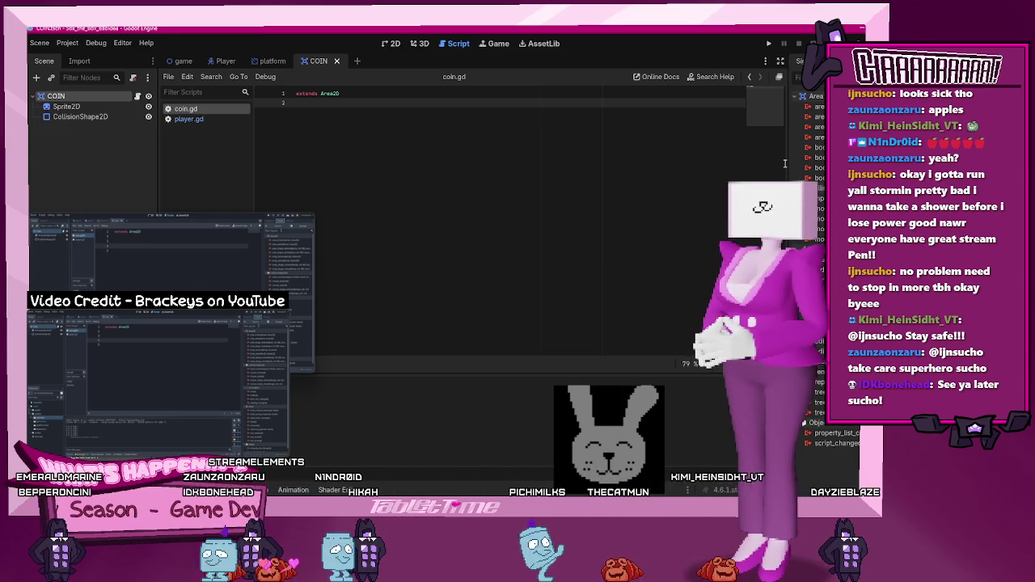
Connect COIN's body_entered signal to a new _on_body_entered method in coin.gd.
{"action": "left_click_drag", "start_coordinate": [785, 162], "coordinate": [766, 164]}
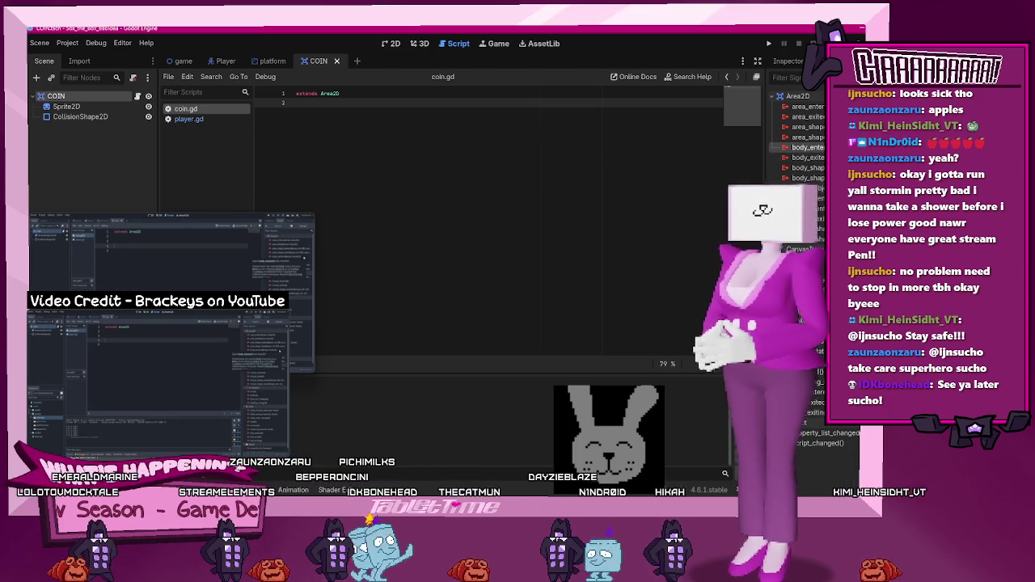
{"action": "mouse_move", "coordinate": [800, 147]}
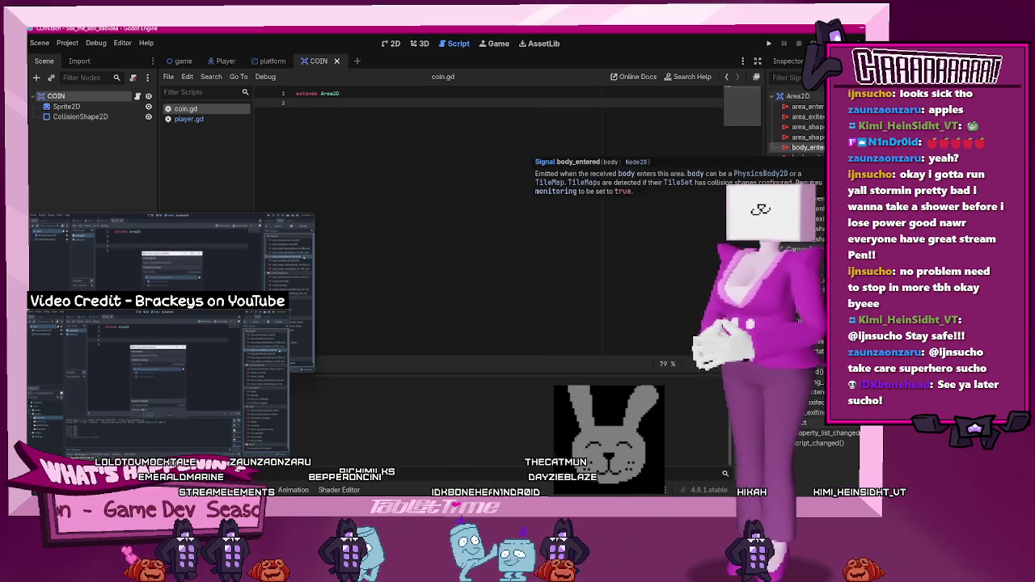
{"action": "double_click", "coordinate": [801, 147]}
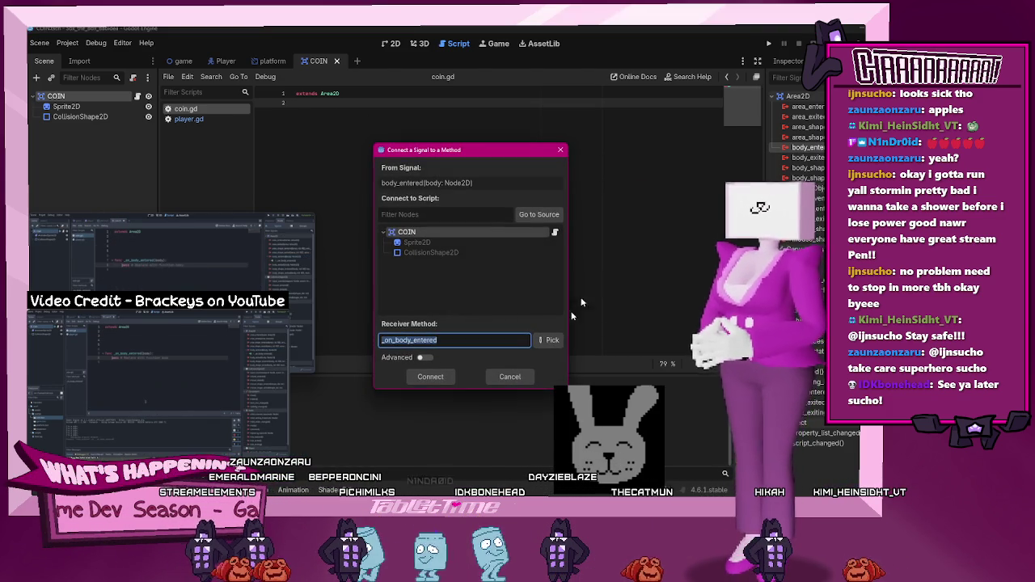
{"action": "left_click", "coordinate": [428, 379]}
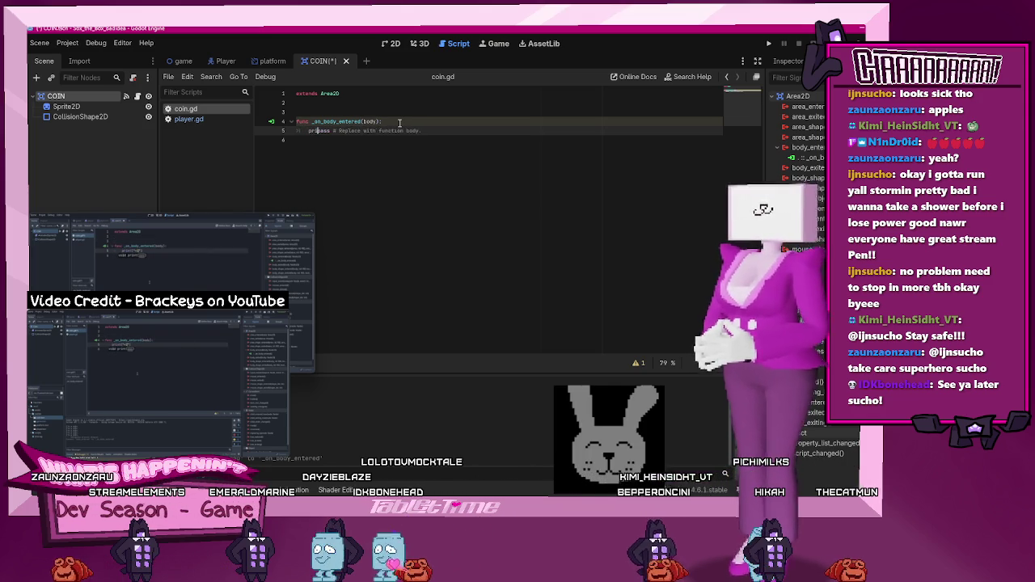
Replace pass in _on_body_entered(body) with print("+1 Coin").
{"action": "type", "text": "in"}
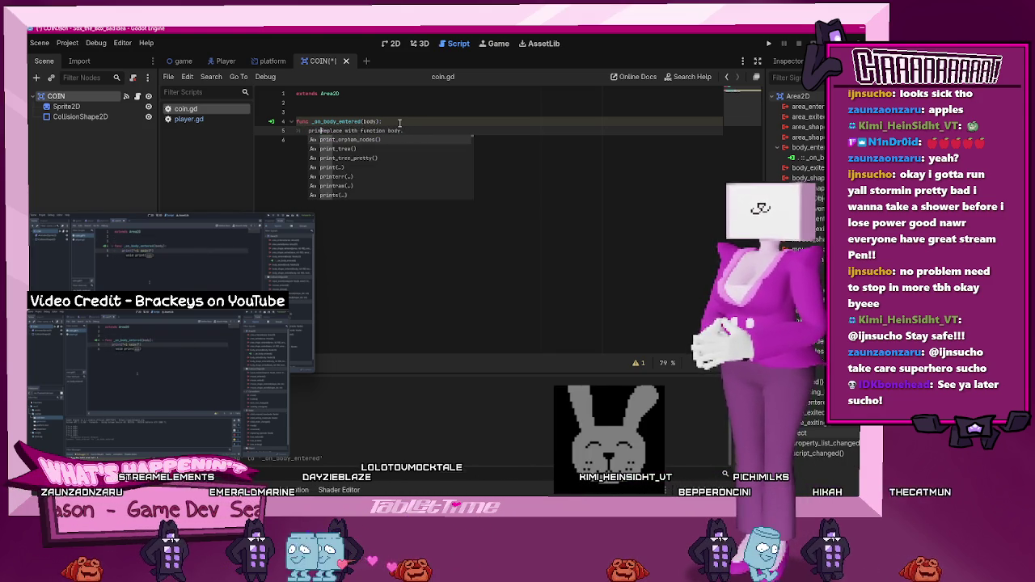
{"action": "type", "text": "t"}
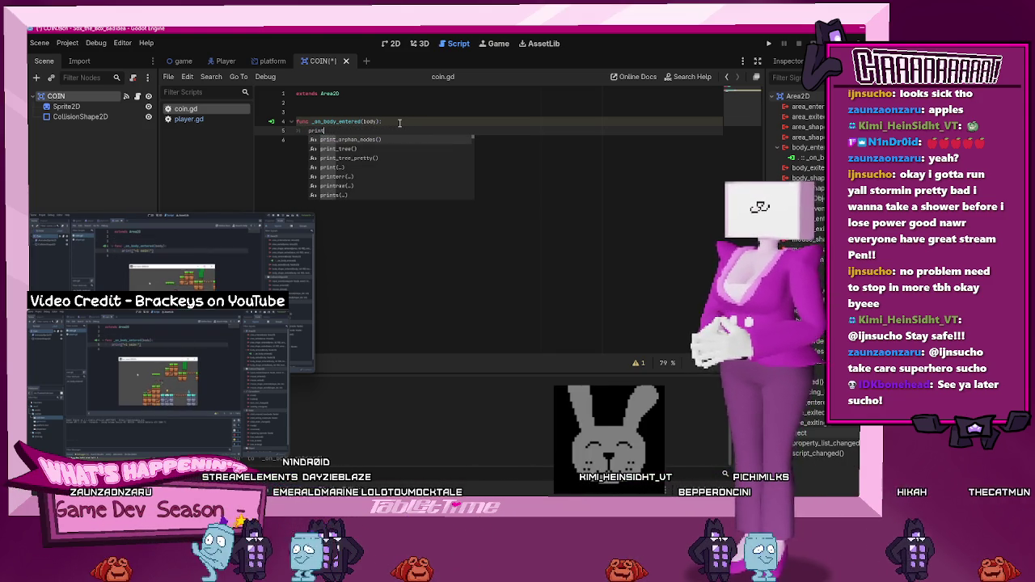
{"action": "type", "text": "_"}
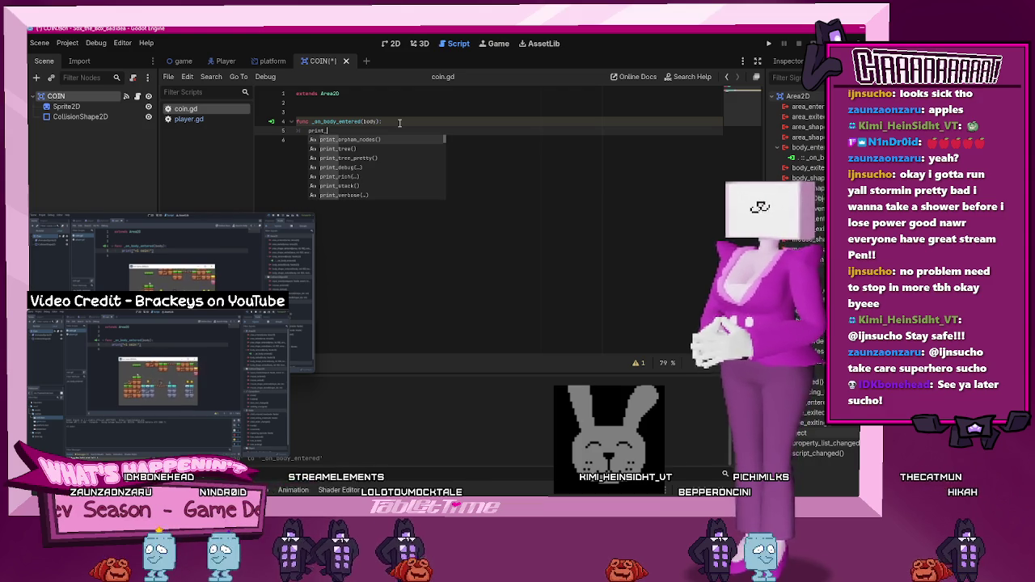
{"action": "key", "text": "BackSpace"}
{"action": "type", "text": ")"}
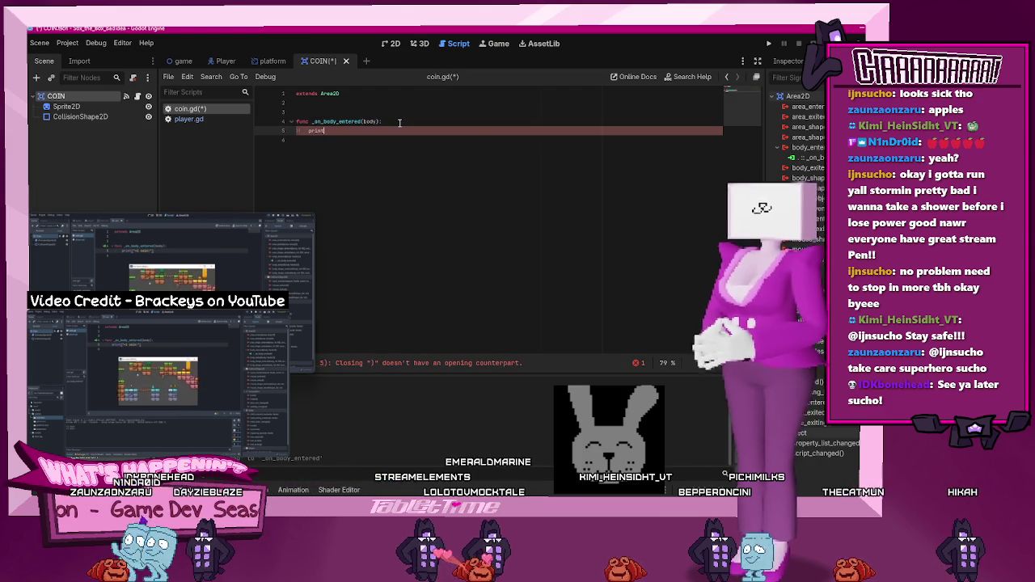
{"action": "key", "text": "BackSpace"}
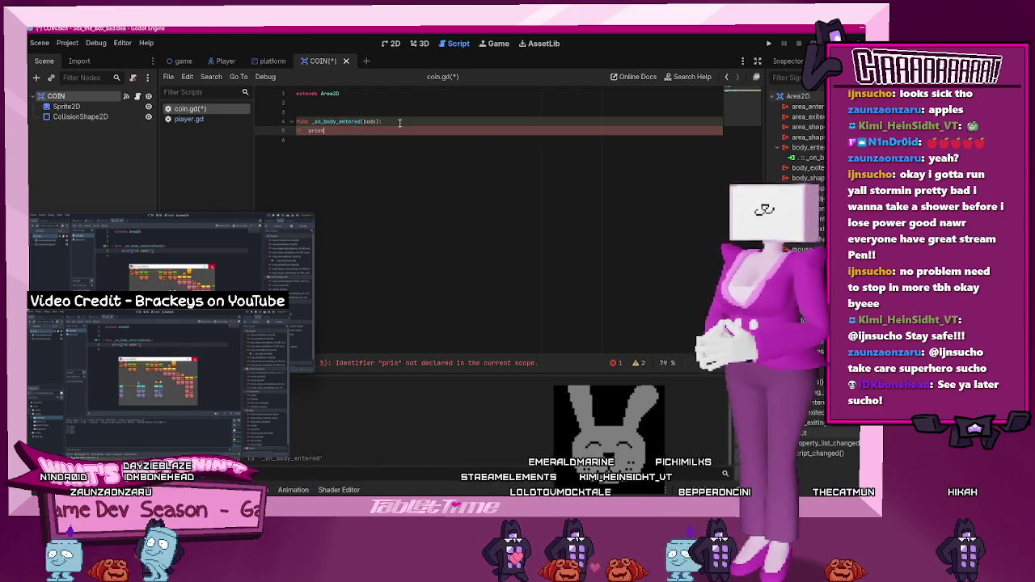
{"action": "type", "text": "(\""}
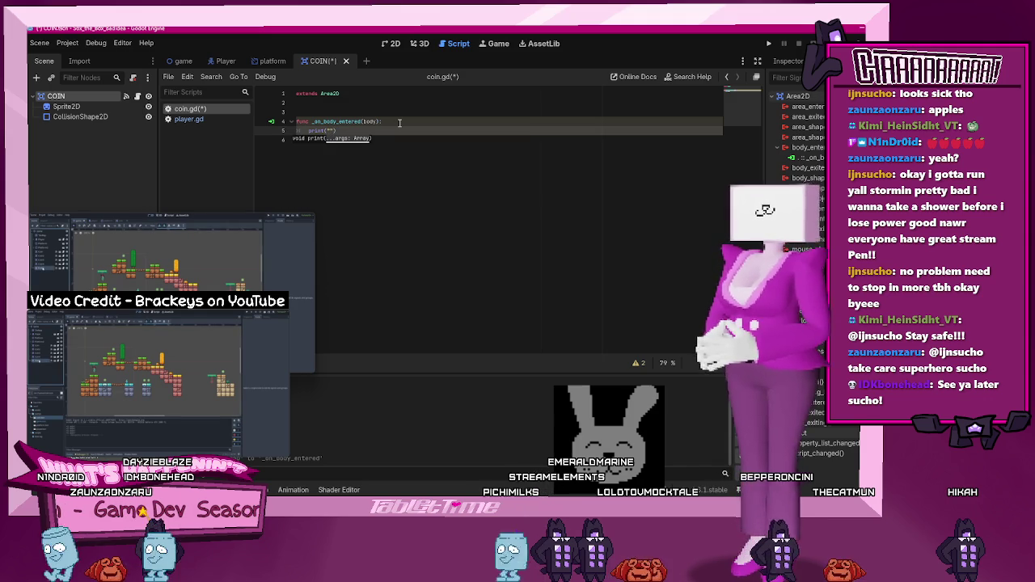
{"action": "type", "text": "+1 c"}
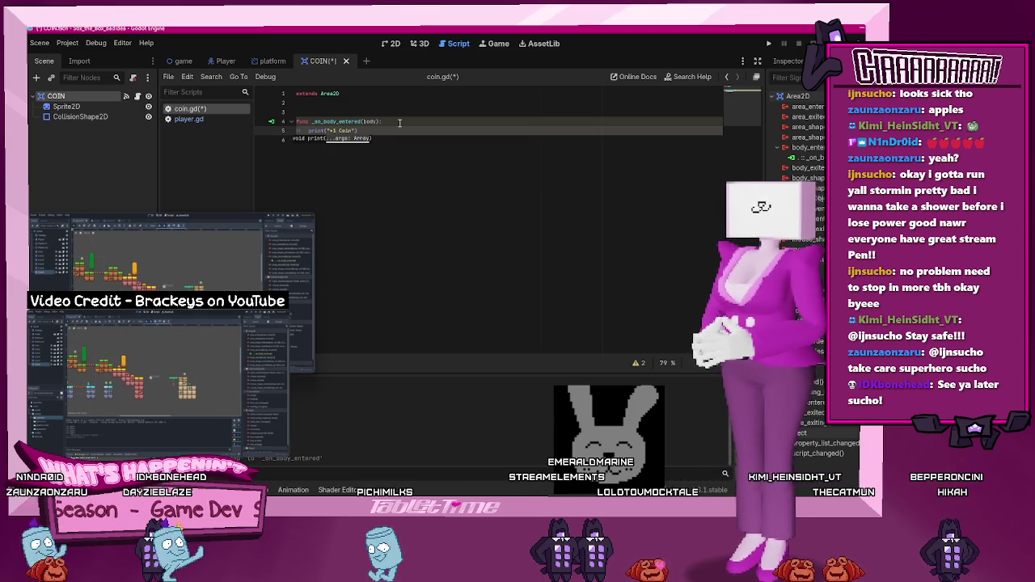
{"action": "key", "text": "Down"}
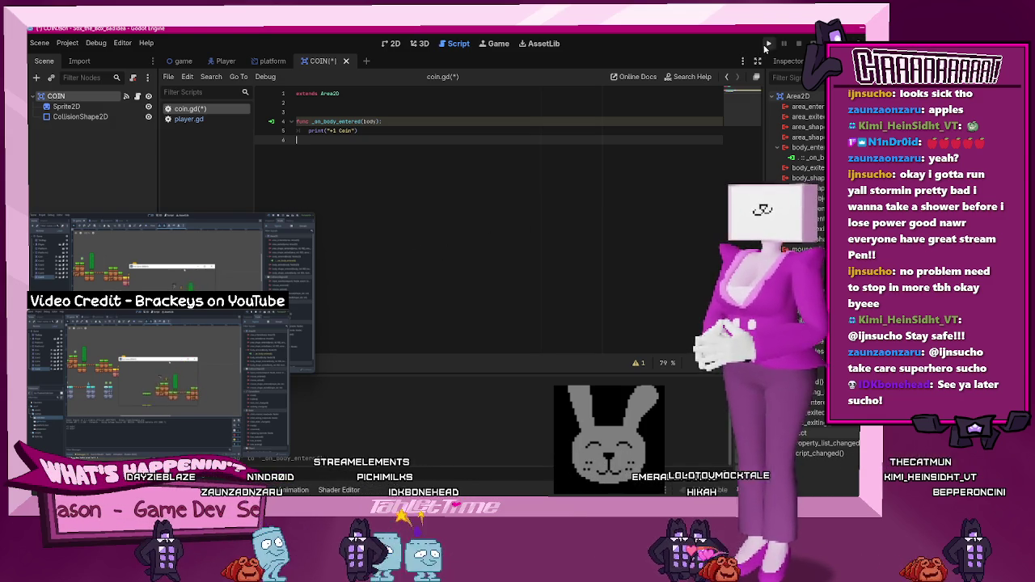
Run the project, walk and jump the player toward the coins, then switch to OBS.
{"action": "left_click", "coordinate": [768, 43]}
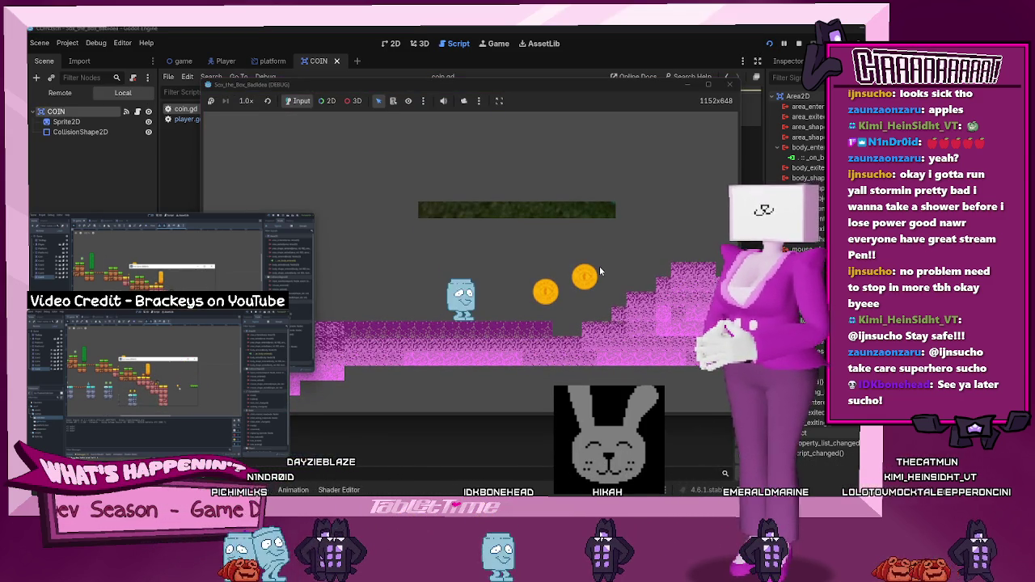
{"action": "key", "text": "d"}
{"action": "key", "text": "a"}
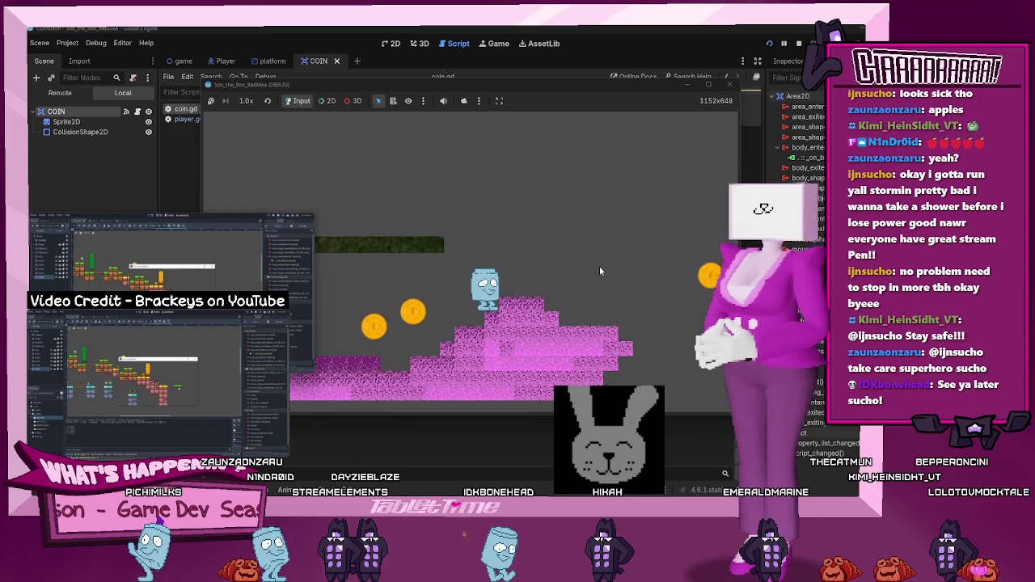
{"action": "key", "text": "d"}
{"action": "key", "text": "space"}
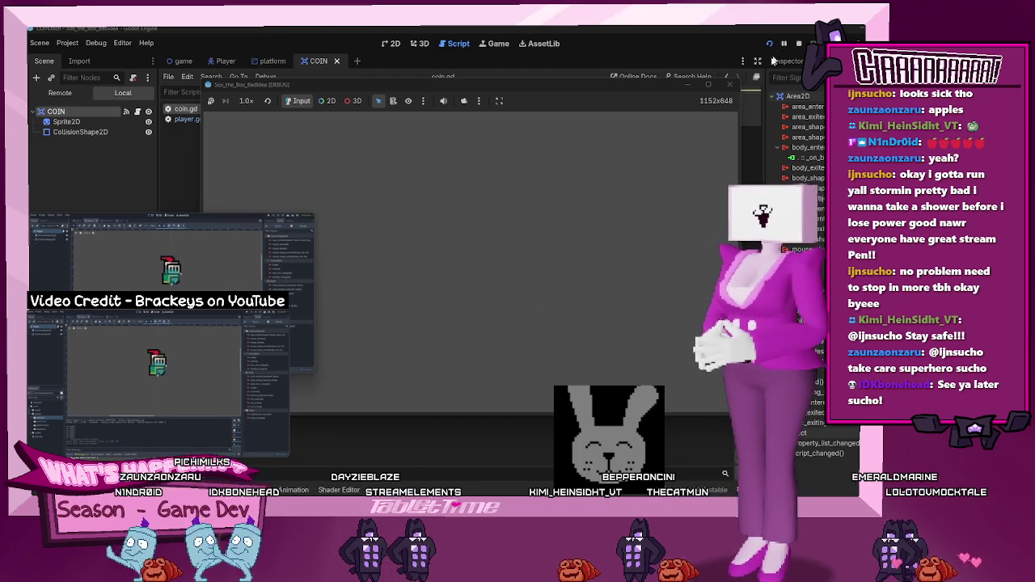
{"action": "mouse_move", "coordinate": [202, 396]}
{"action": "key", "text": "alt+Tab"}
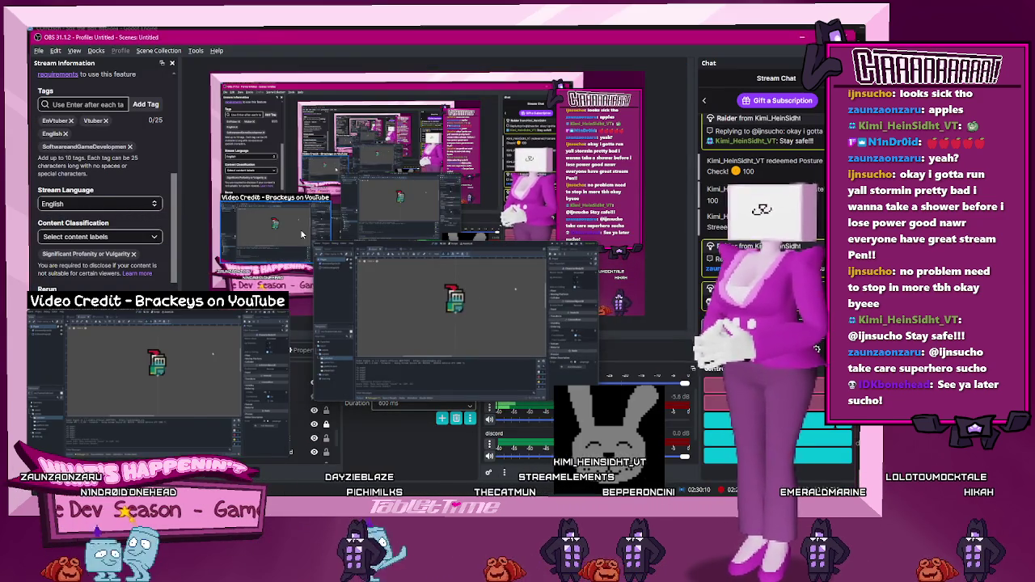
{"action": "left_click", "coordinate": [304, 177]}
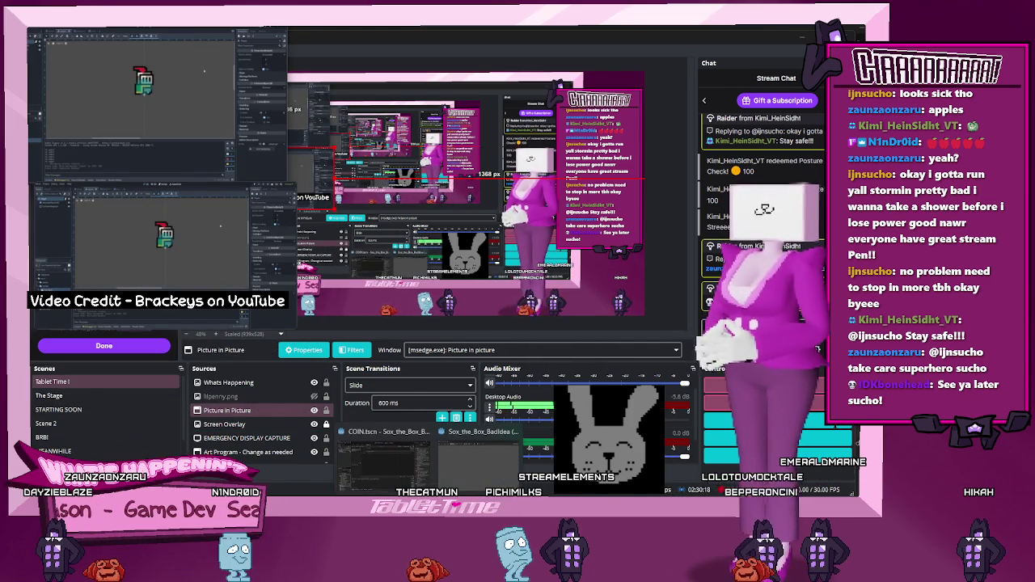
{"action": "key", "text": "alt+Tab"}
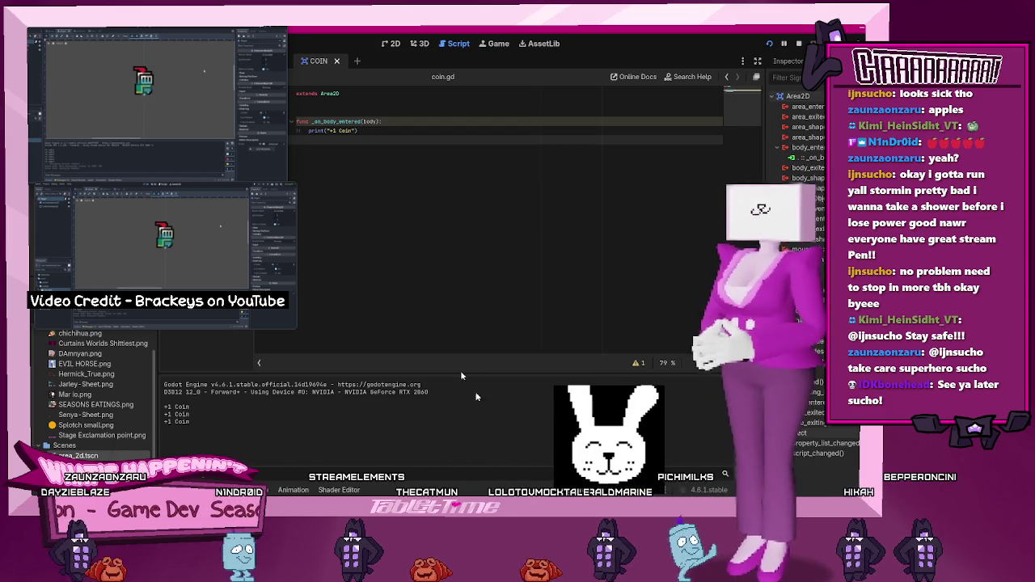
{"action": "mouse_move", "coordinate": [196, 111]}
{"action": "left_click_drag", "start_coordinate": [196, 110], "coordinate": [199, 267]}
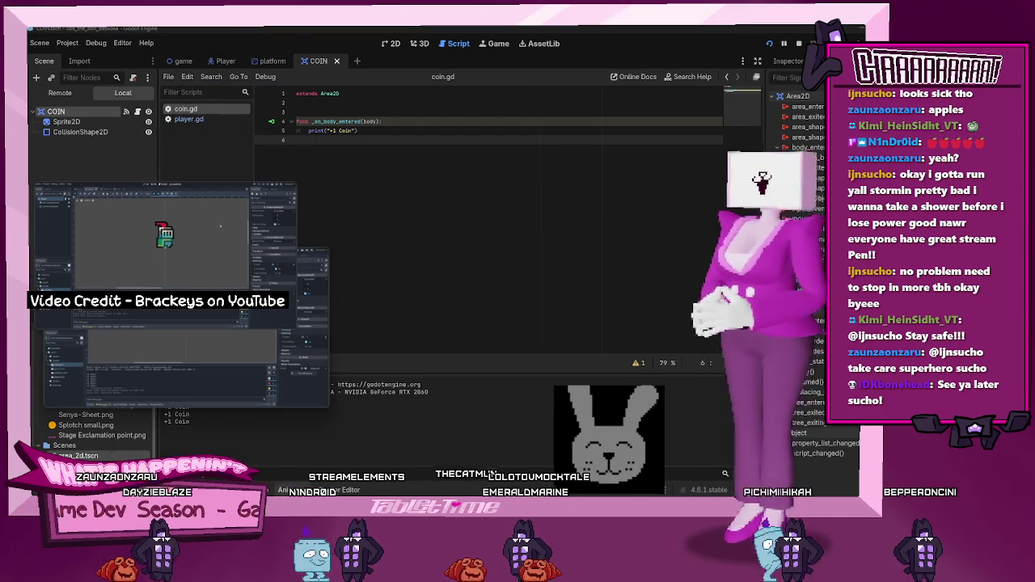
{"action": "key", "text": "alt+Tab"}
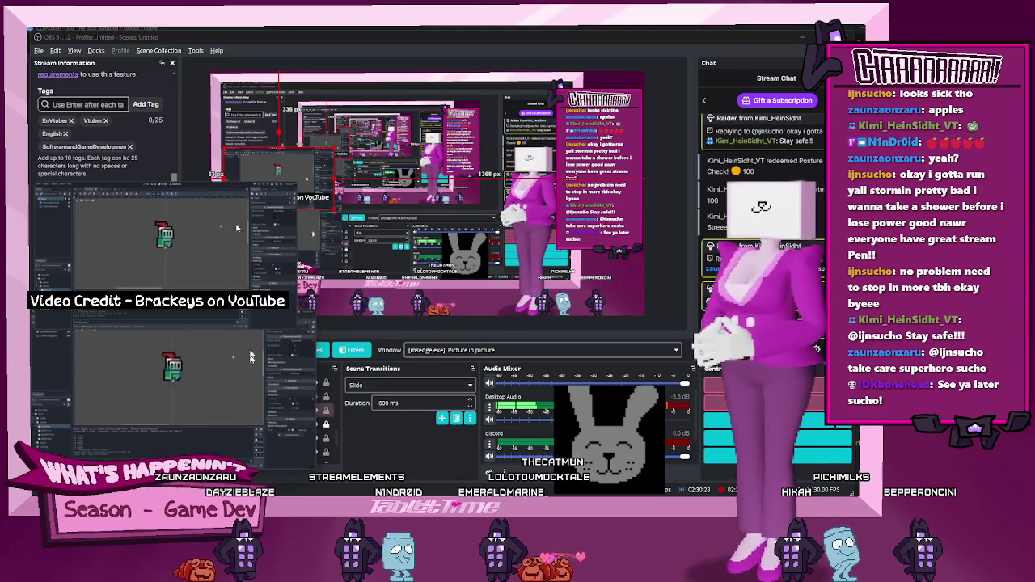
{"action": "left_click_drag", "start_coordinate": [142, 235], "coordinate": [141, 367]}
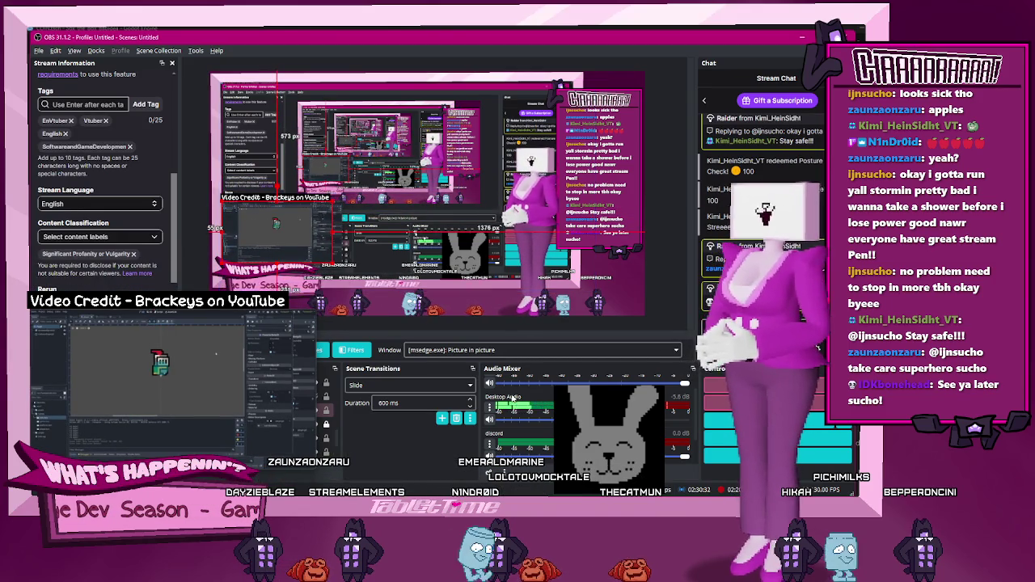
{"action": "left_click", "coordinate": [195, 265]}
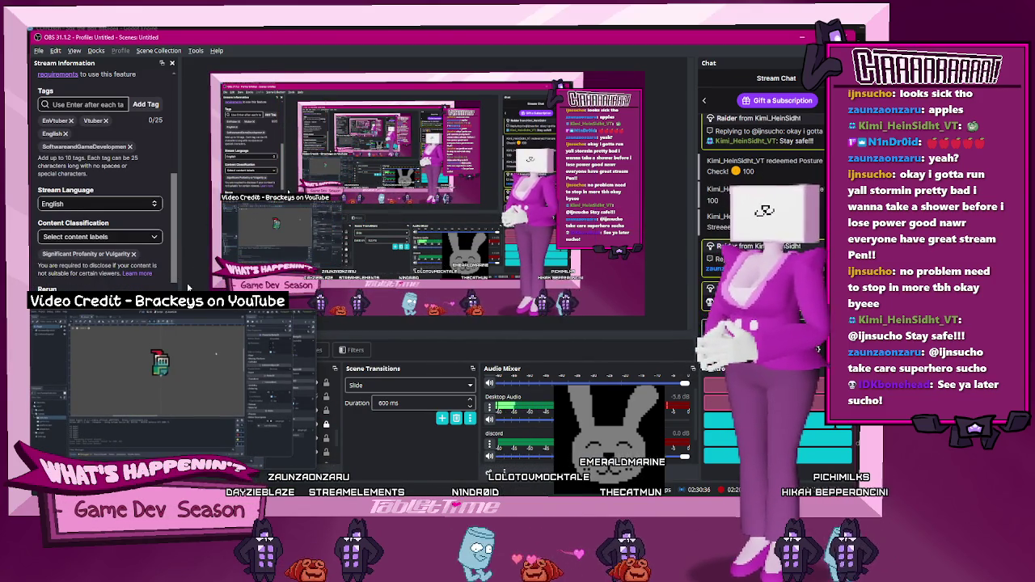
{"action": "mouse_move", "coordinate": [162, 364]}
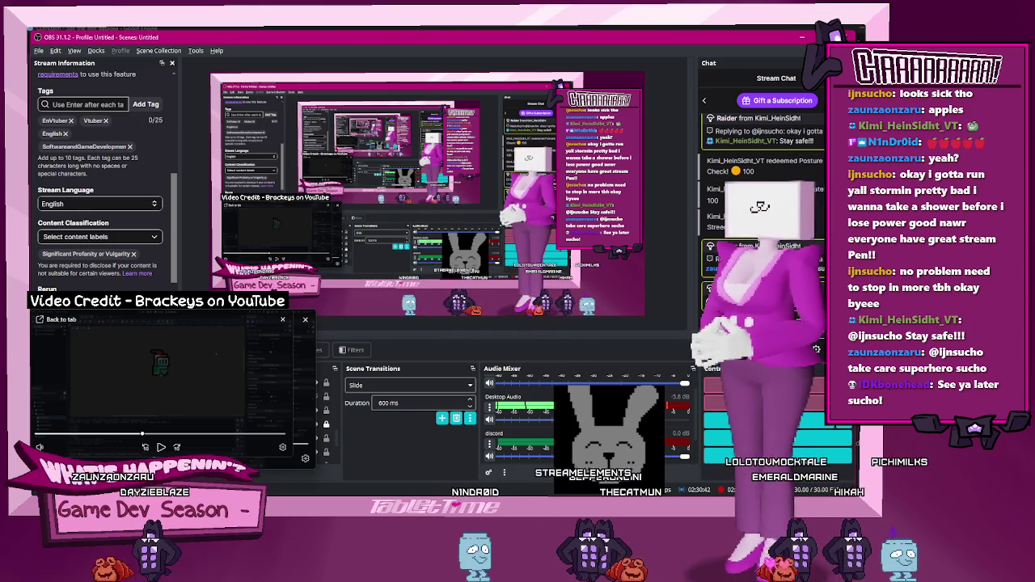
{"action": "key", "text": "alt+Tab"}
{"action": "left_click", "coordinate": [438, 27]}
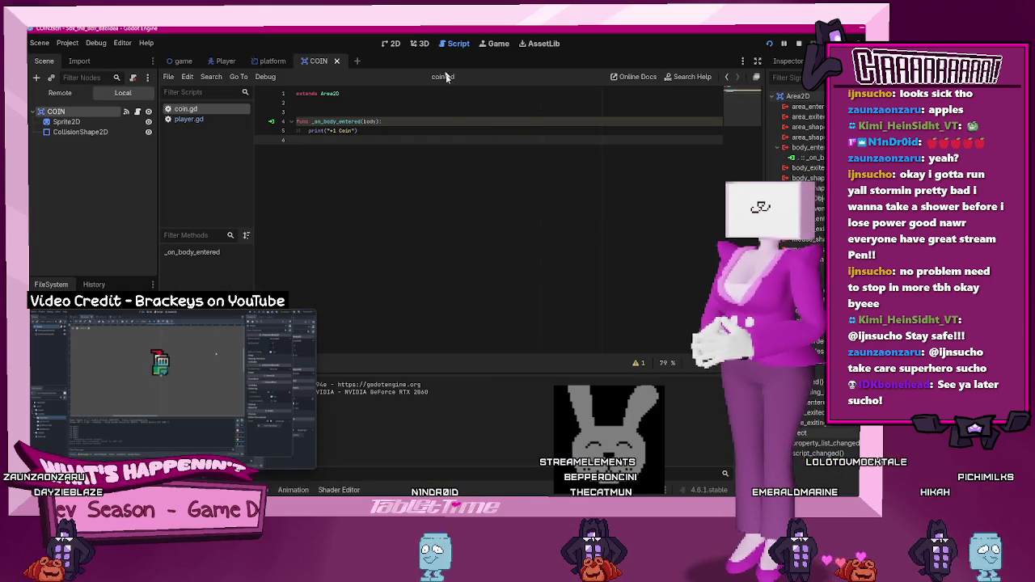
Stop the running game and show the Player scene on the 2D canvas.
{"action": "left_click", "coordinate": [798, 45]}
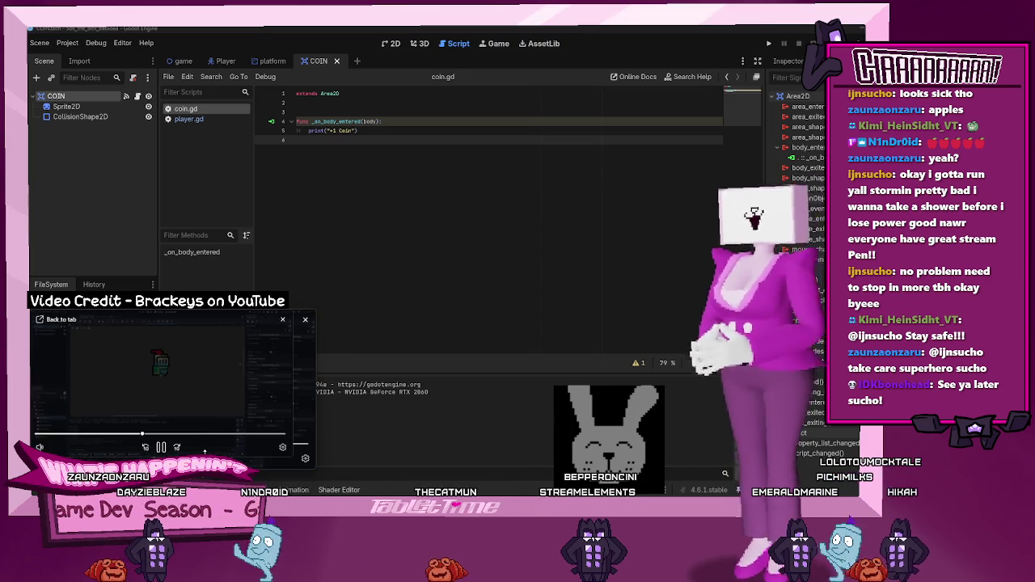
{"action": "left_click", "coordinate": [219, 67]}
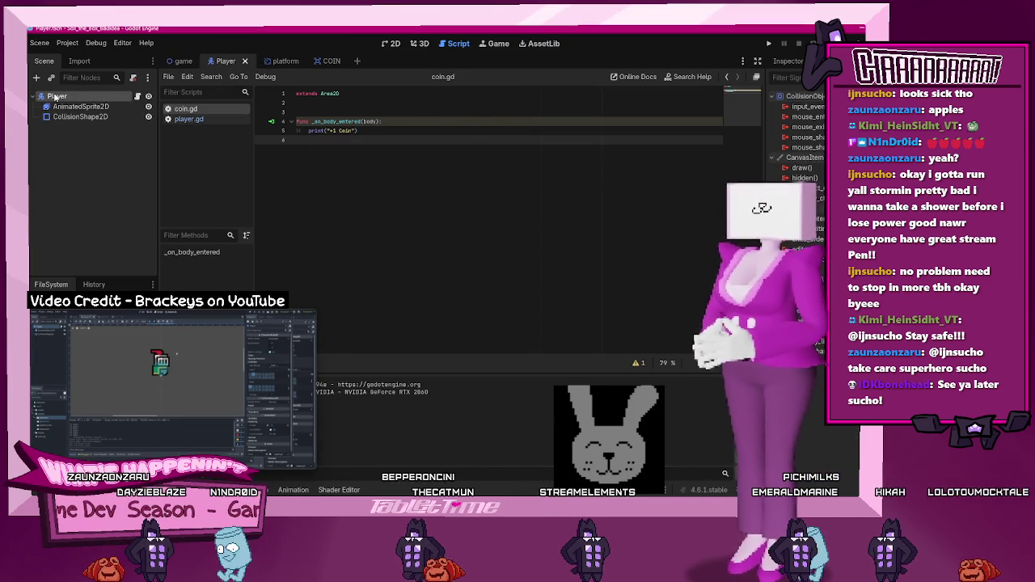
{"action": "left_click", "coordinate": [393, 43]}
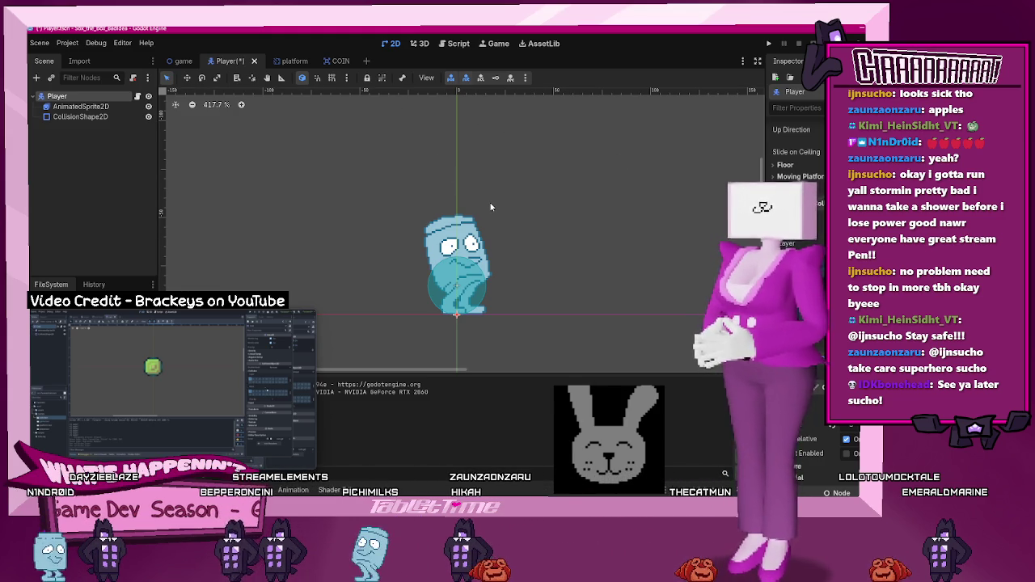
From the COIN scene, save and playtest the game, close it, and return to coin.gd.
{"action": "left_click", "coordinate": [337, 61]}
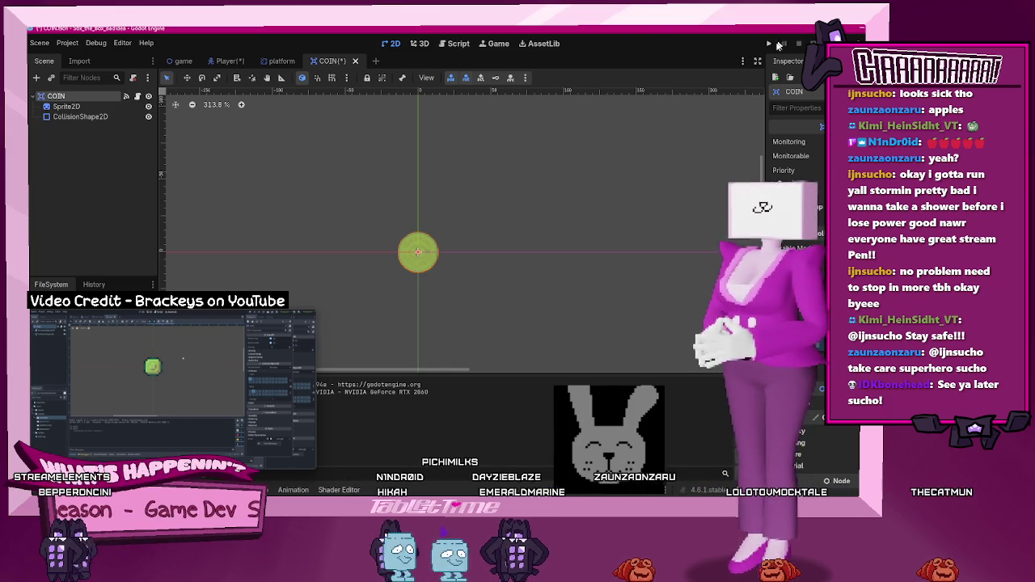
{"action": "left_click", "coordinate": [769, 43]}
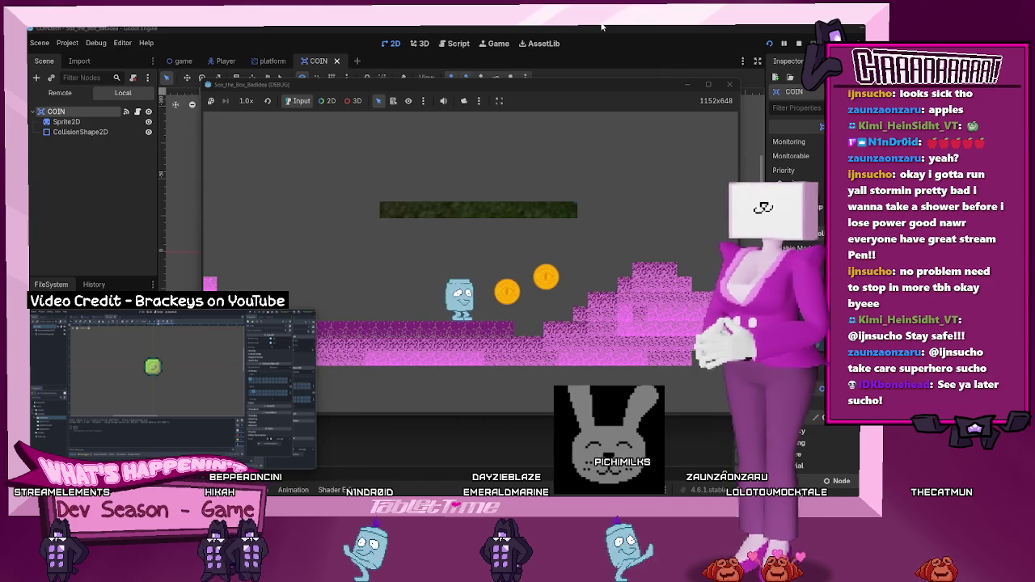
{"action": "mouse_move", "coordinate": [293, 343]}
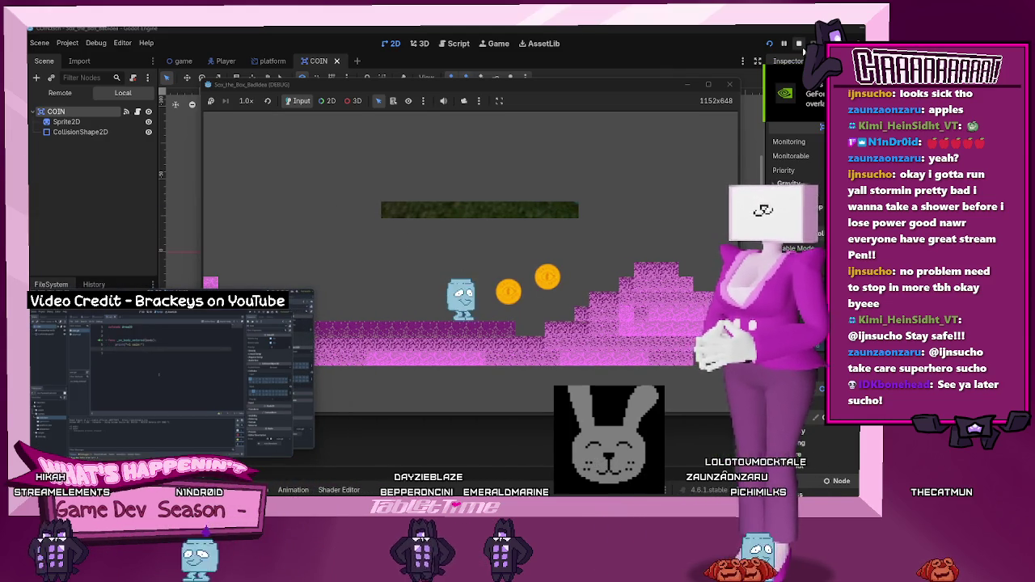
{"action": "left_click", "coordinate": [729, 84]}
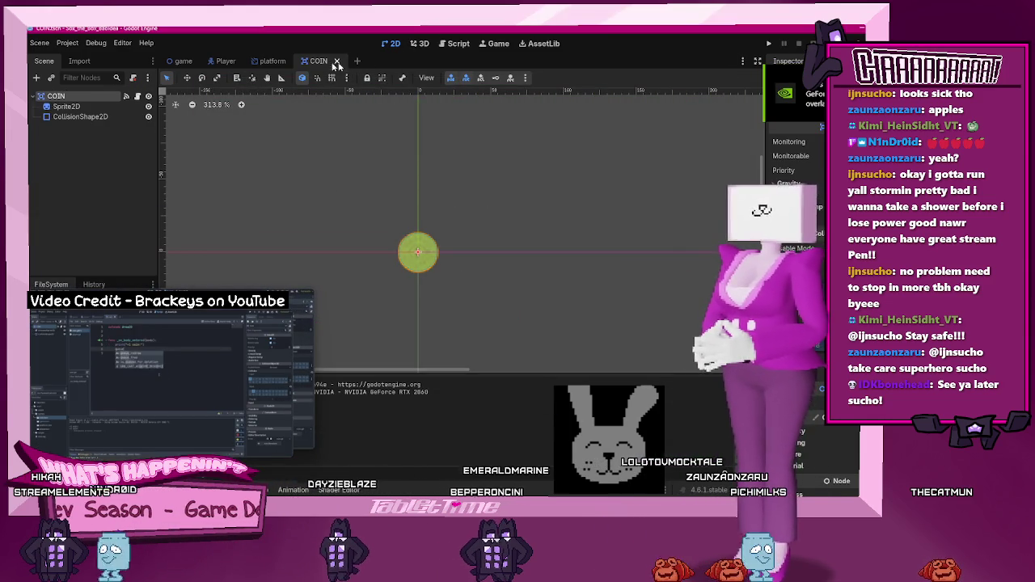
{"action": "left_click", "coordinate": [458, 44]}
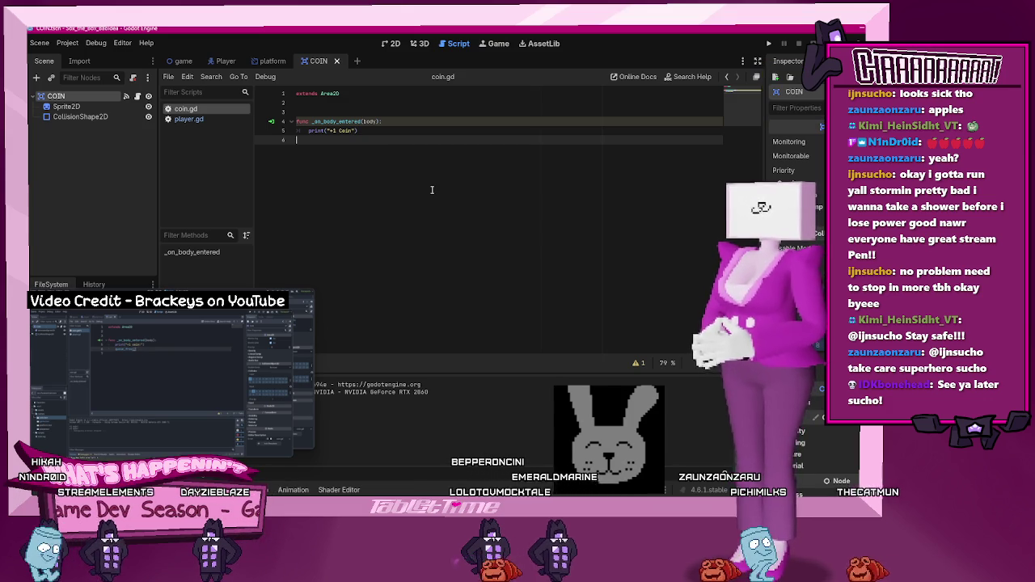
Add a queue_free() call after the '+1 Coin' print in coin.gd and relaunch the game.
{"action": "type", "text": "qu"}
{"action": "key", "text": "BackSpace"}
{"action": "key", "text": "BackSpace"}
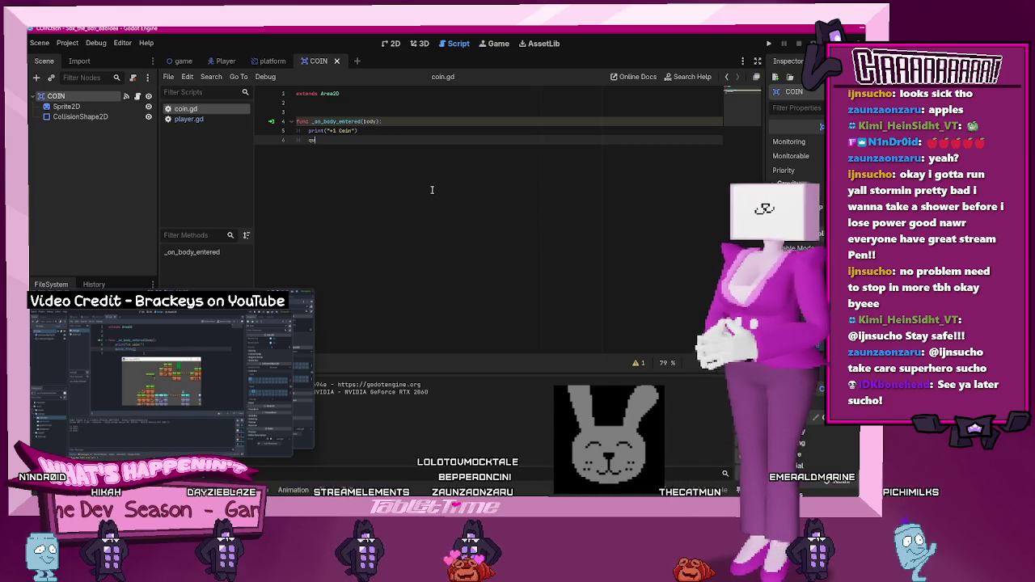
{"action": "type", "text": "queue"}
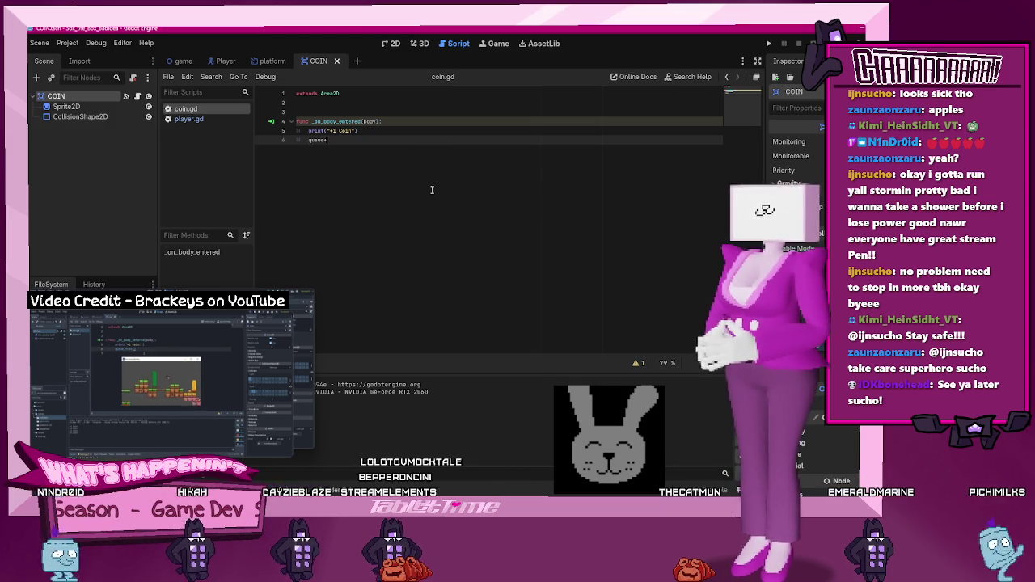
{"action": "type", "text": "_free("}
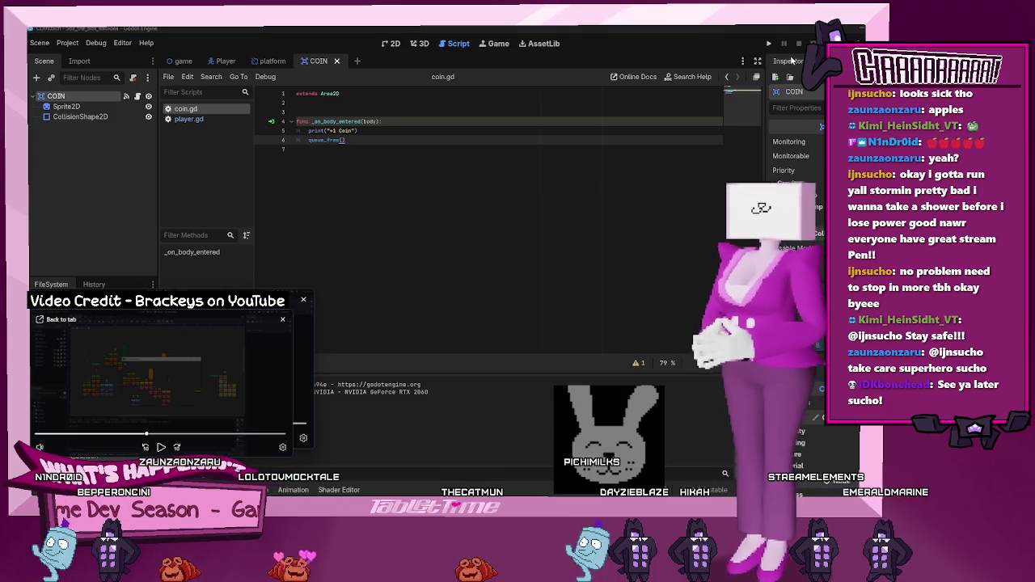
{"action": "left_click", "coordinate": [771, 44]}
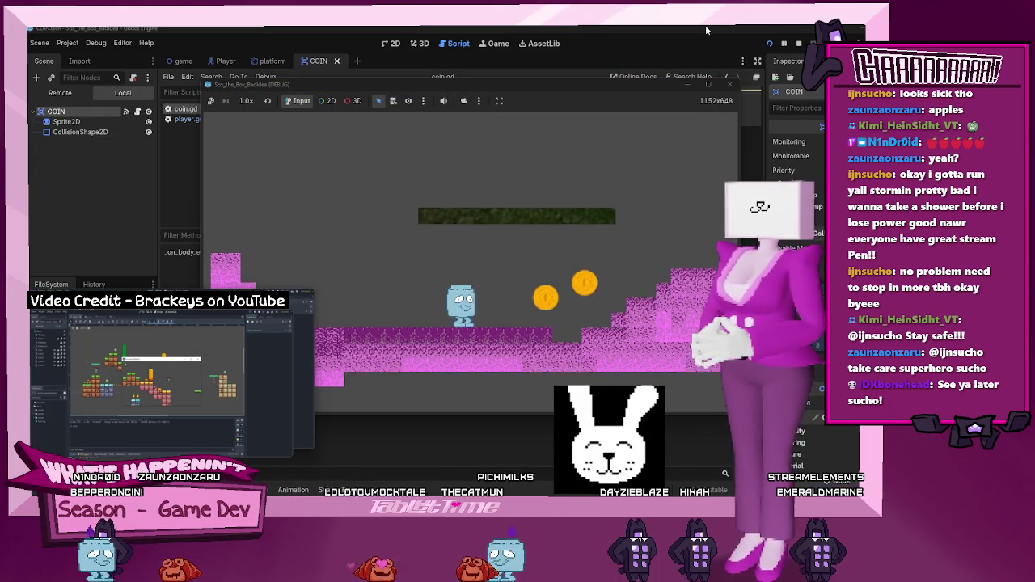
Playtest coin collection by walking the player right and jumping onto the ledge for coins.
{"action": "key", "text": "Right"}
{"action": "key", "text": "Left"}
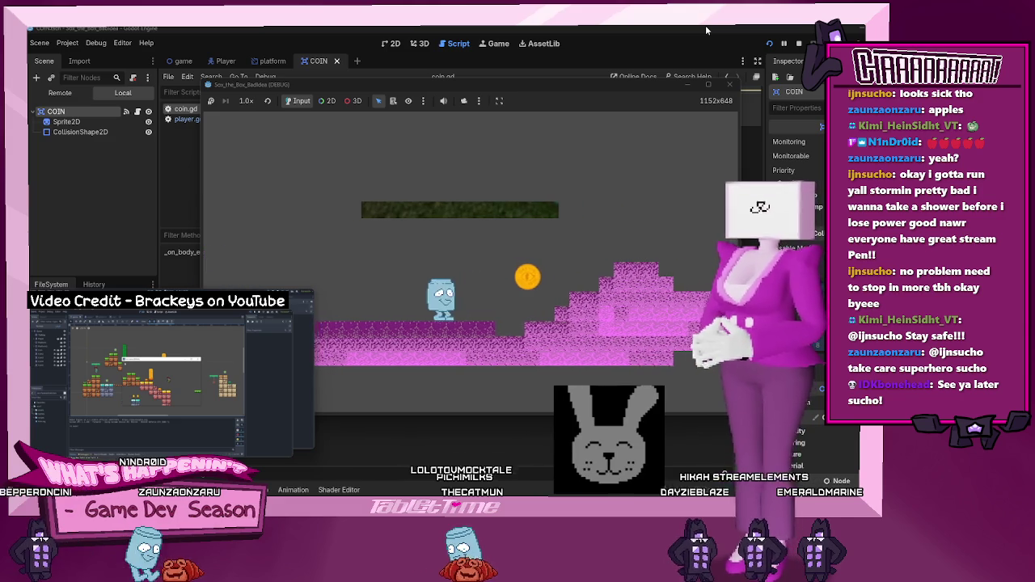
{"action": "key", "text": "Right"}
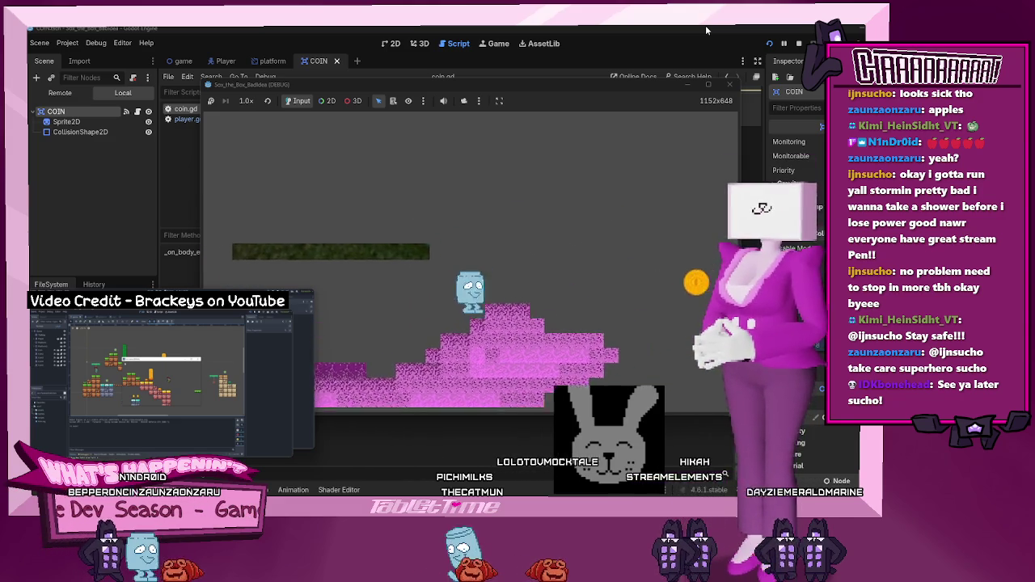
{"action": "key", "text": "Right"}
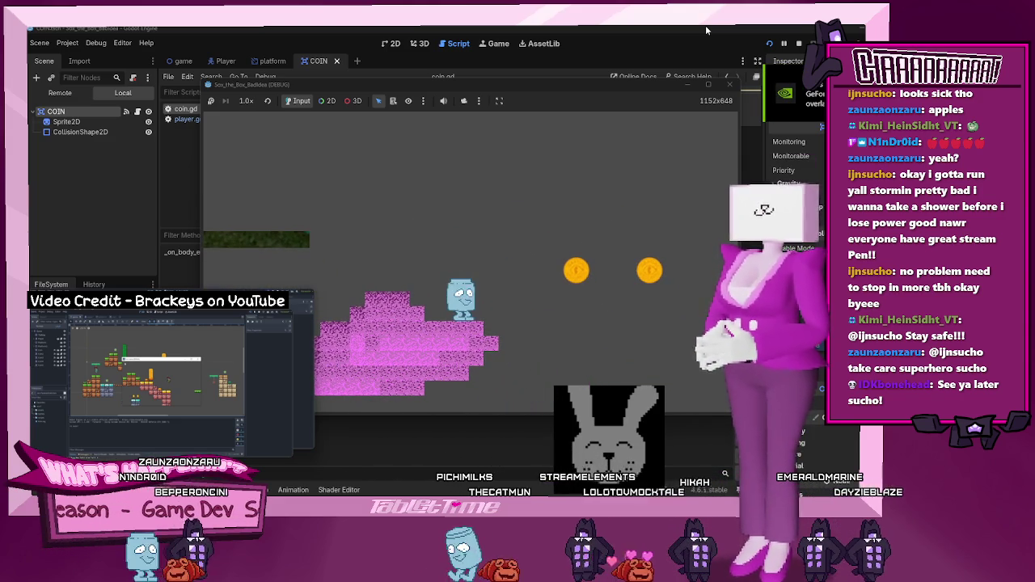
{"action": "key", "text": "space"}
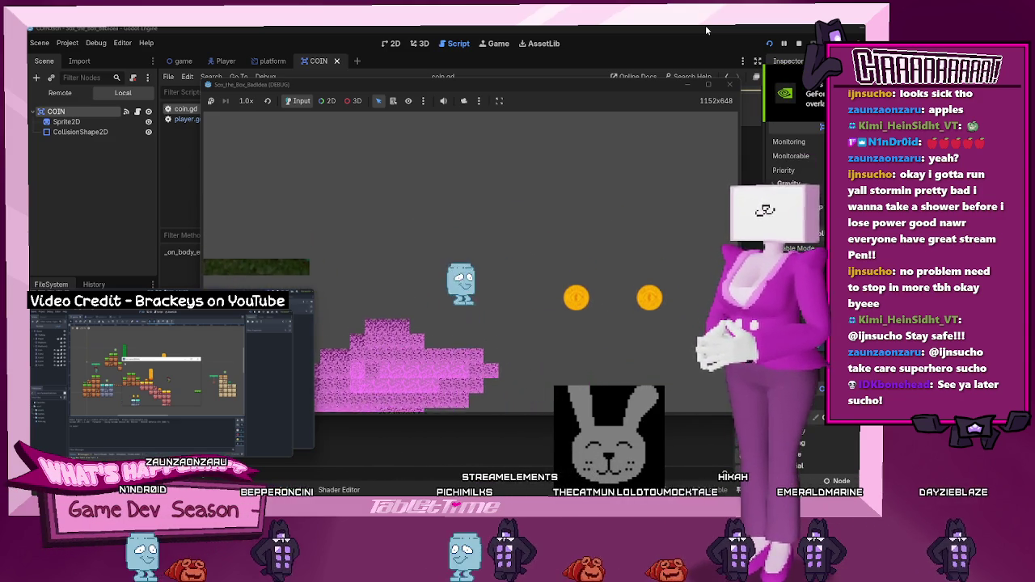
{"action": "key", "text": "Right"}
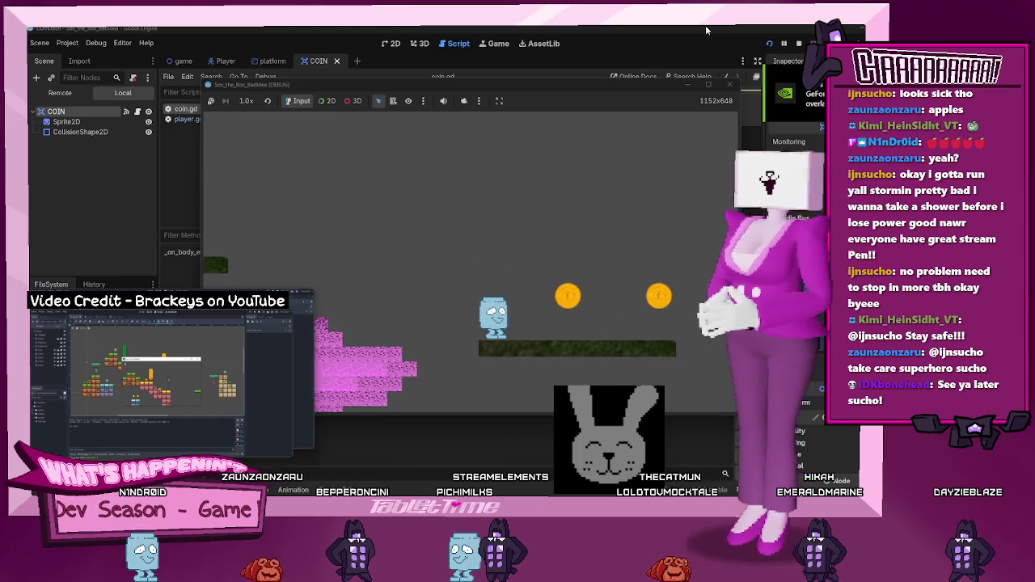
{"action": "key", "text": "Left"}
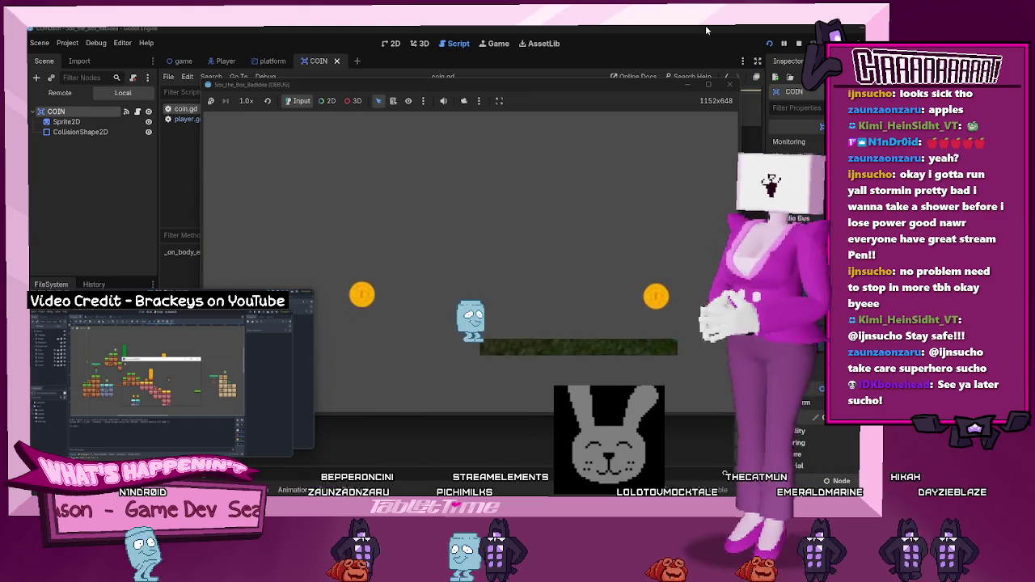
{"action": "key", "text": "Right"}
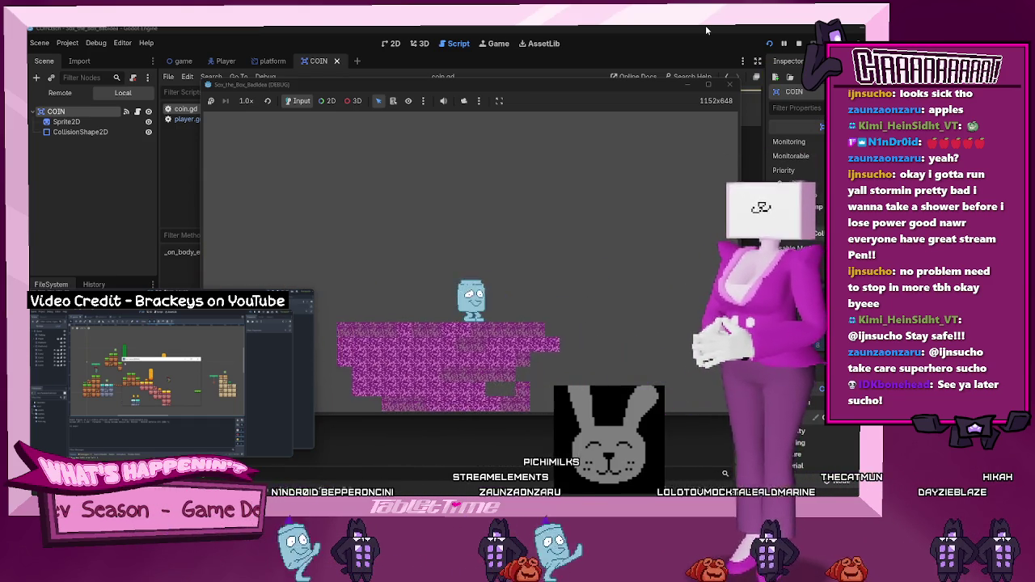
Walk the player left off the green platform, then stop the game and return to 2D view.
{"action": "key", "text": "Left"}
{"action": "key", "text": "space"}
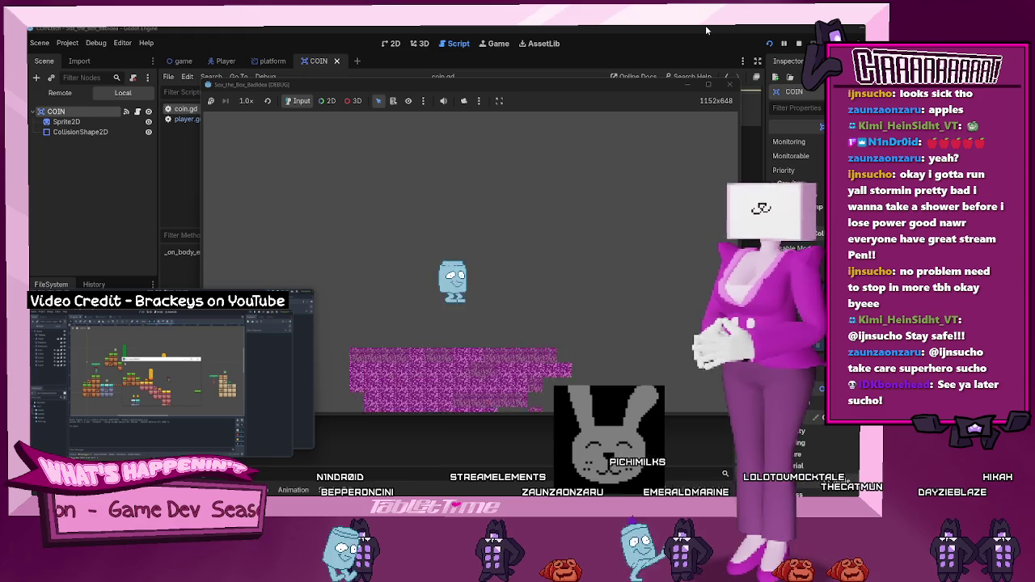
{"action": "key", "text": "Right"}
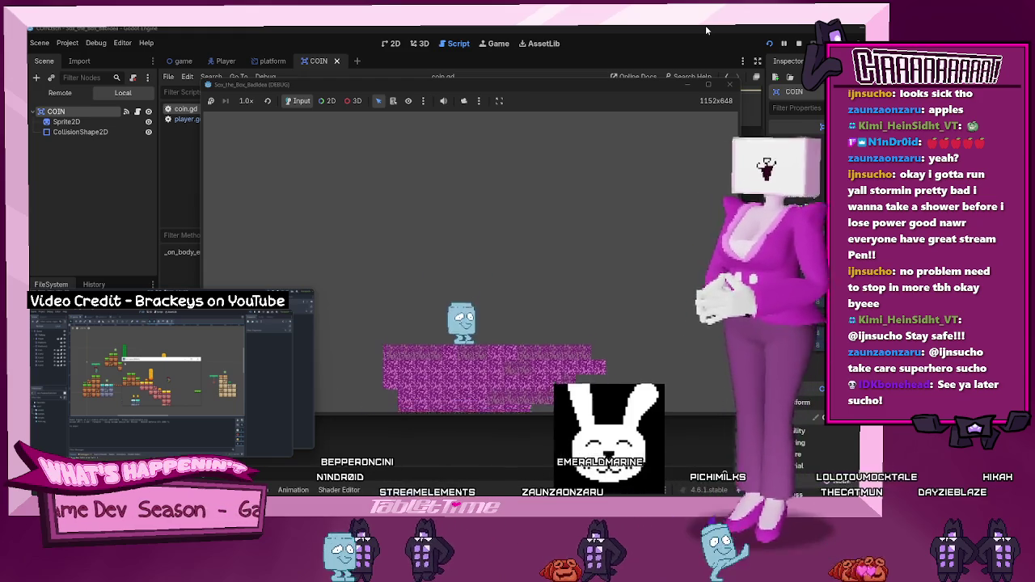
{"action": "key", "text": "Left"}
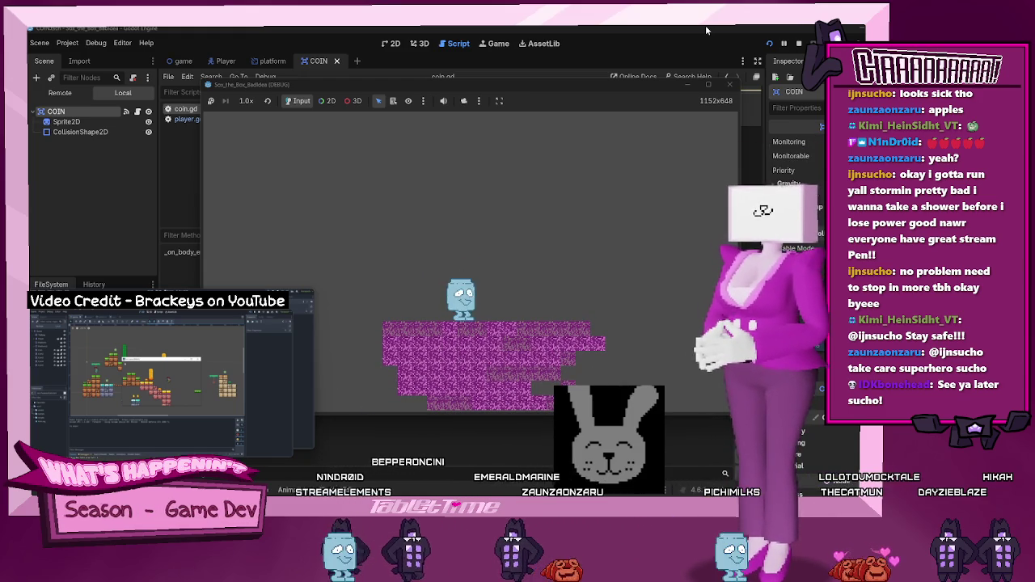
{"action": "key", "text": "Left"}
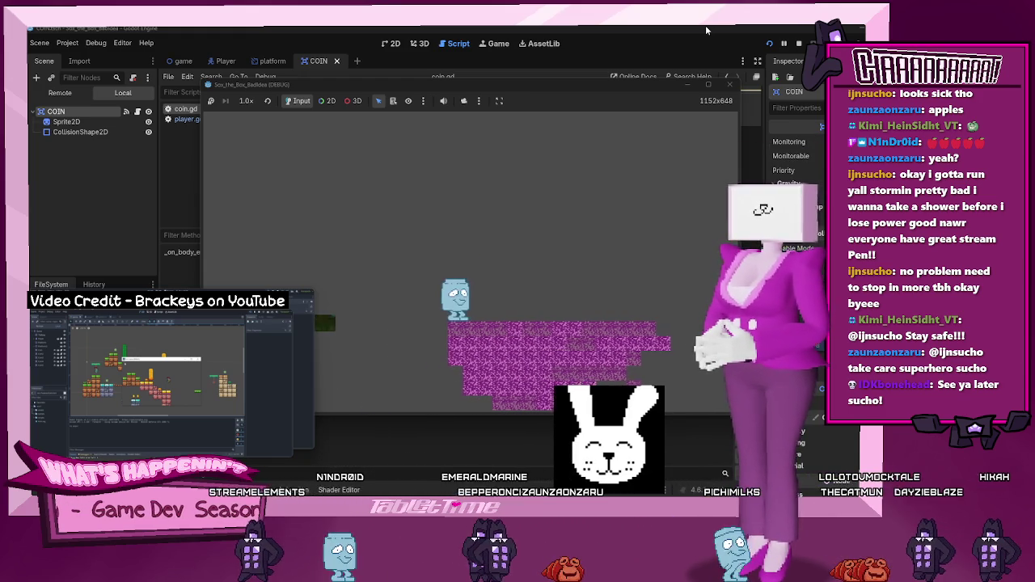
{"action": "key", "text": "Left"}
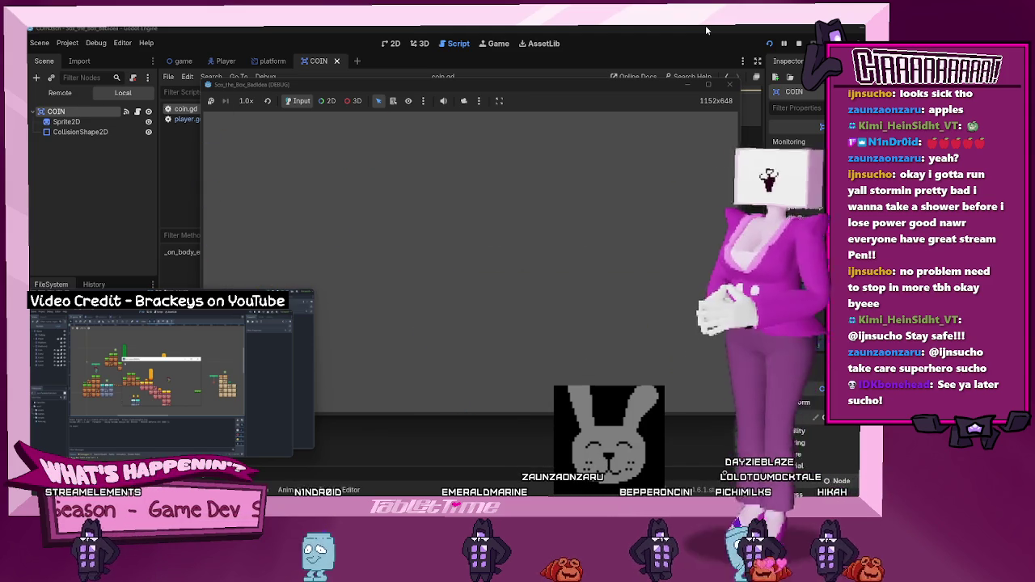
{"action": "left_click", "coordinate": [729, 84]}
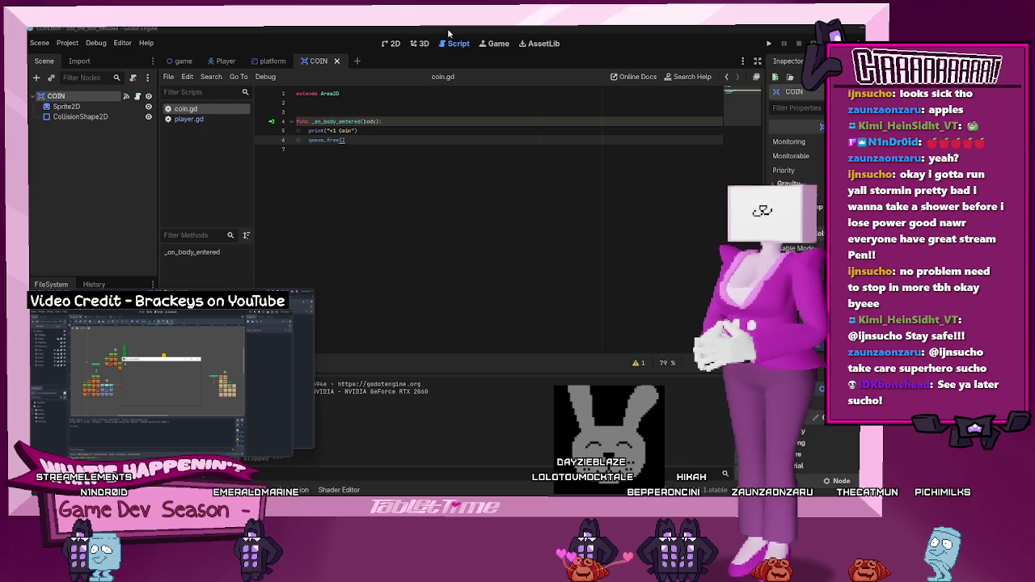
{"action": "left_click", "coordinate": [391, 43]}
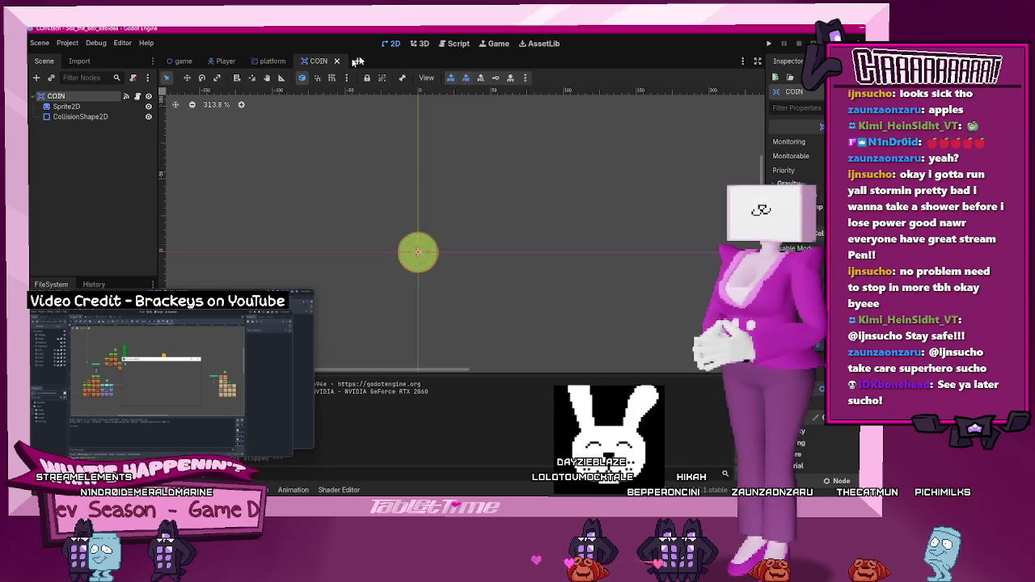
In the game level, set the player's Camera2D Limit Bottom in the Inspector.
{"action": "left_click", "coordinate": [182, 60]}
{"action": "scroll", "coordinate": [421, 235], "scroll_direction": "left", "scroll_amount": 3}
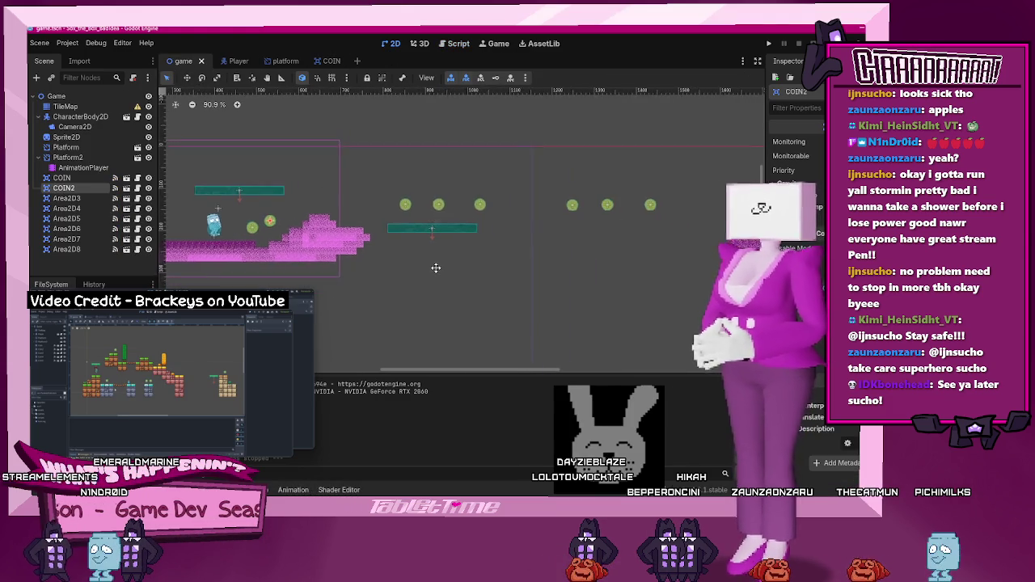
{"action": "scroll", "coordinate": [486, 258], "scroll_direction": "down", "scroll_amount": 1}
{"action": "left_click_drag", "start_coordinate": [526, 280], "coordinate": [533, 289]}
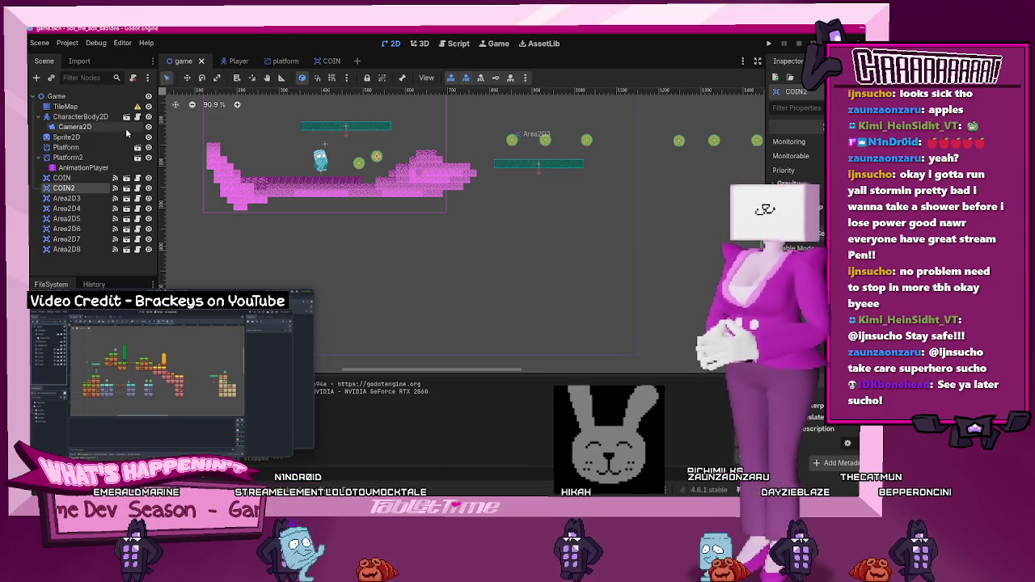
{"action": "left_click", "coordinate": [75, 127]}
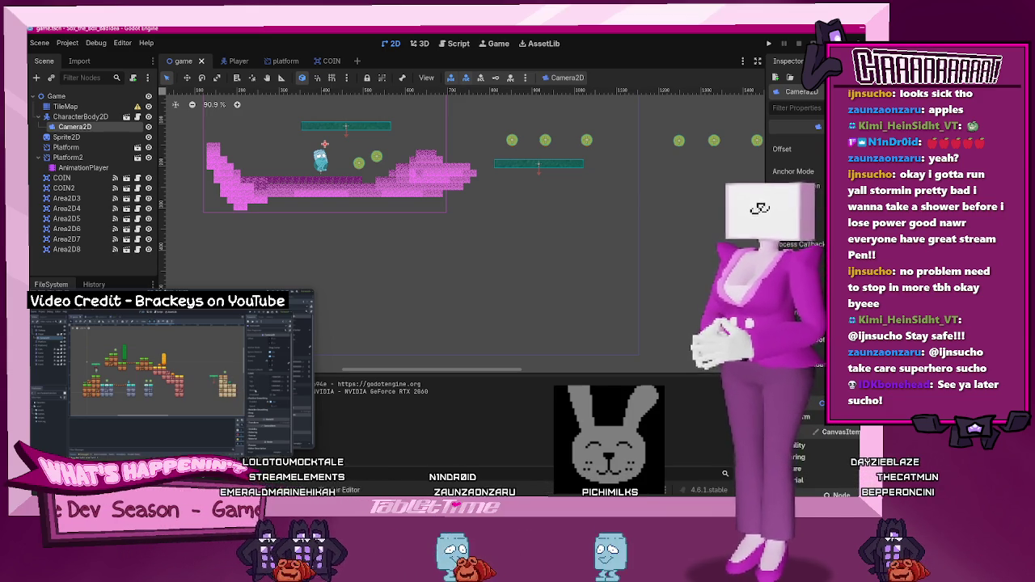
{"action": "scroll", "coordinate": [465, 240], "scroll_direction": "left", "scroll_amount": 5}
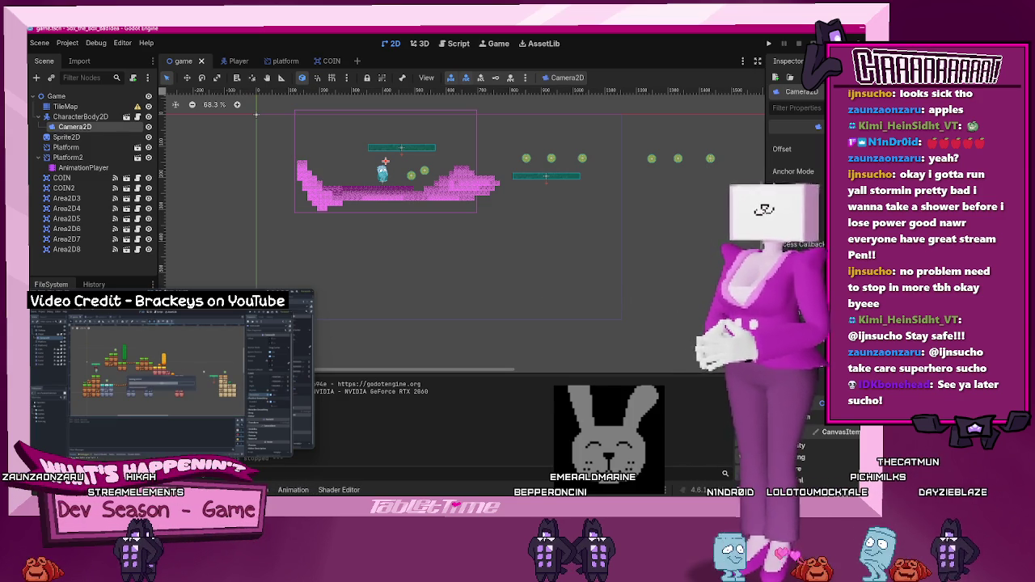
{"action": "key", "text": "Return"}
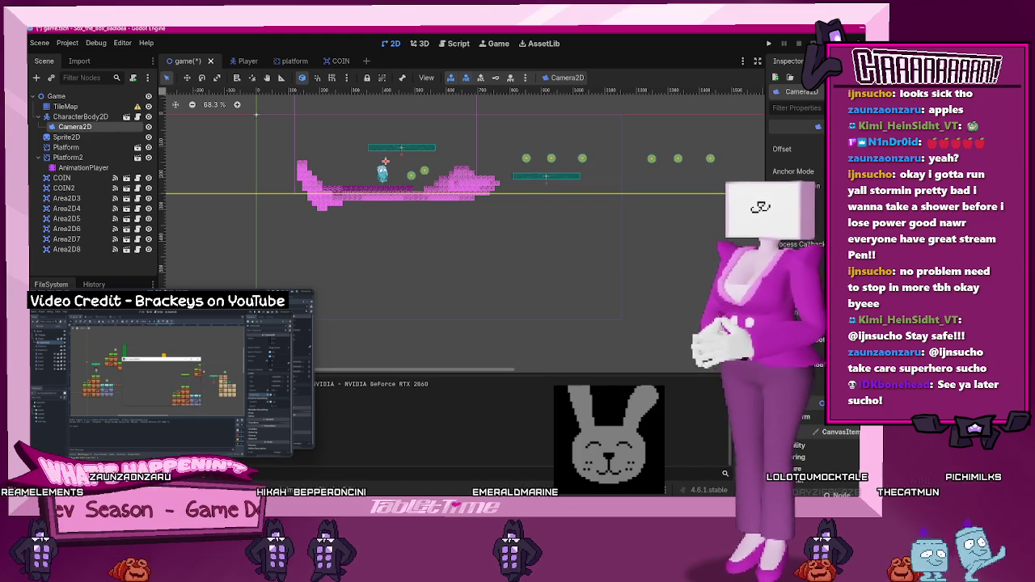
Drag the Camera2D's bottom limit line up closer to the level and run the game.
{"action": "left_click", "coordinate": [687, 291]}
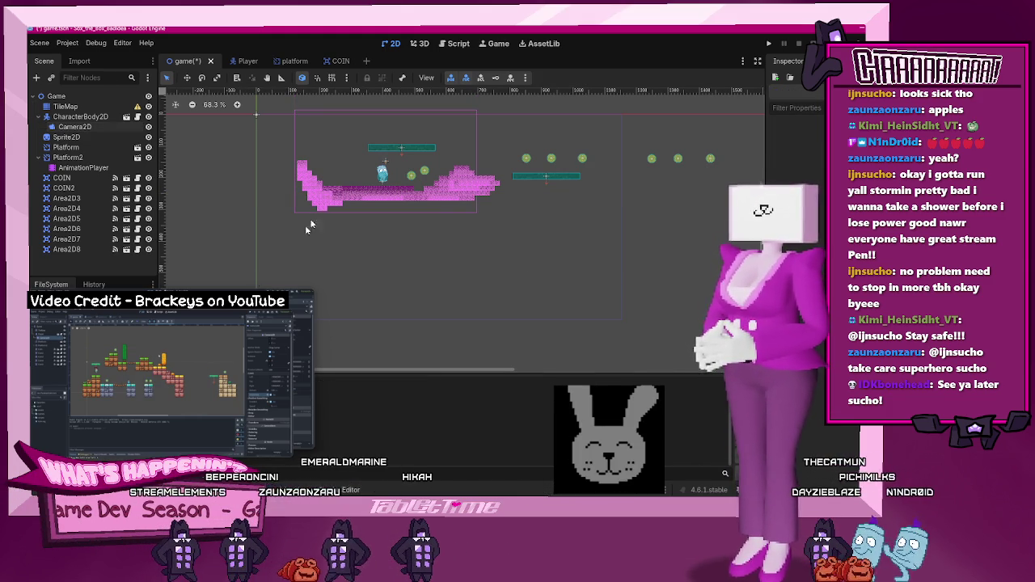
{"action": "mouse_move", "coordinate": [162, 372]}
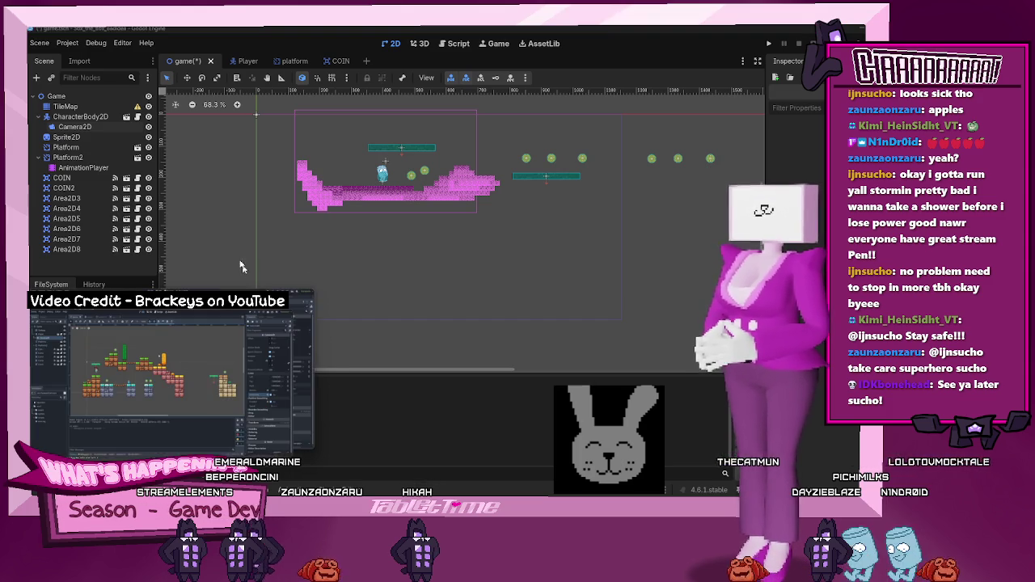
{"action": "left_click", "coordinate": [396, 176]}
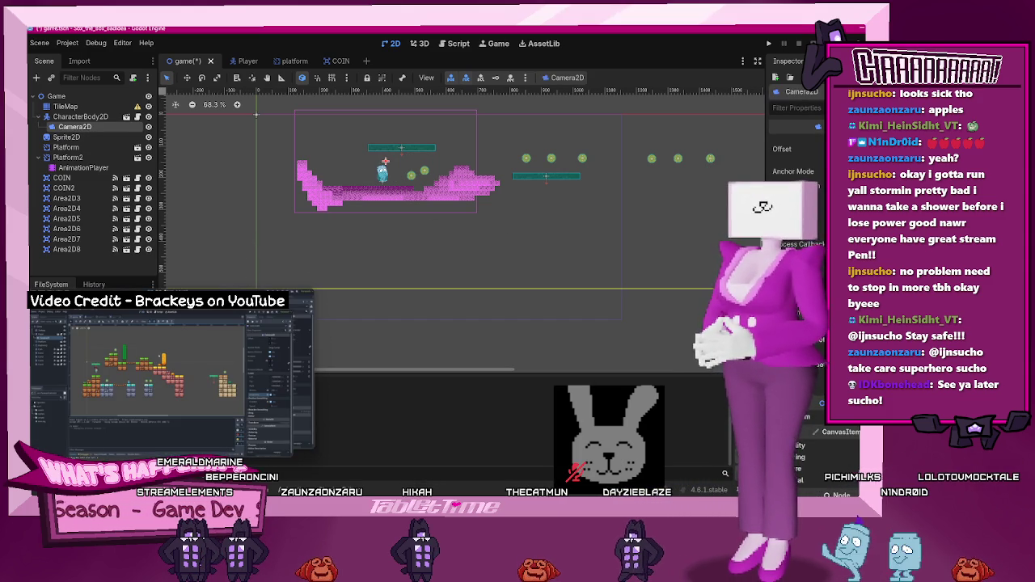
{"action": "left_click", "coordinate": [685, 289]}
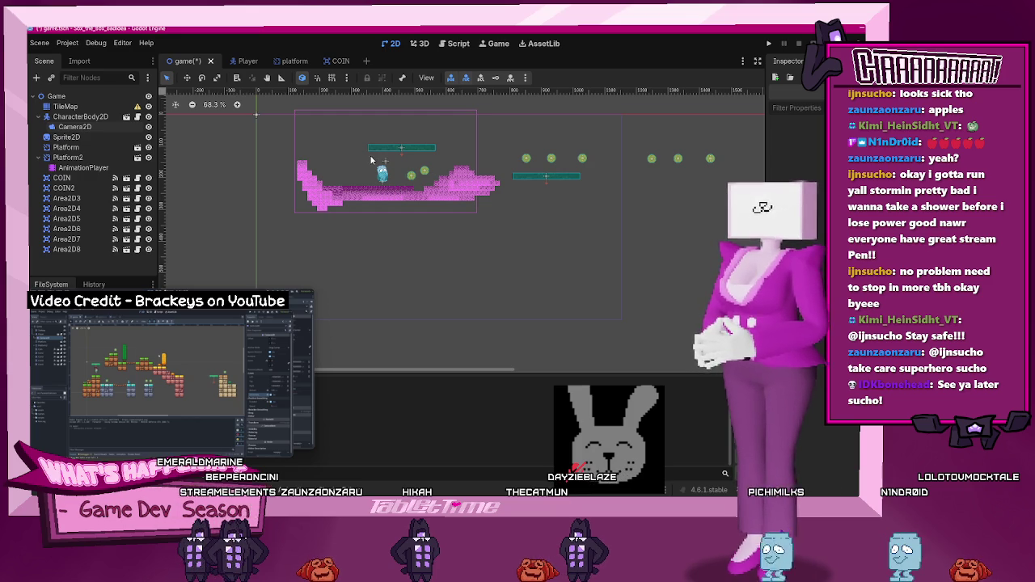
{"action": "left_click", "coordinate": [385, 159]}
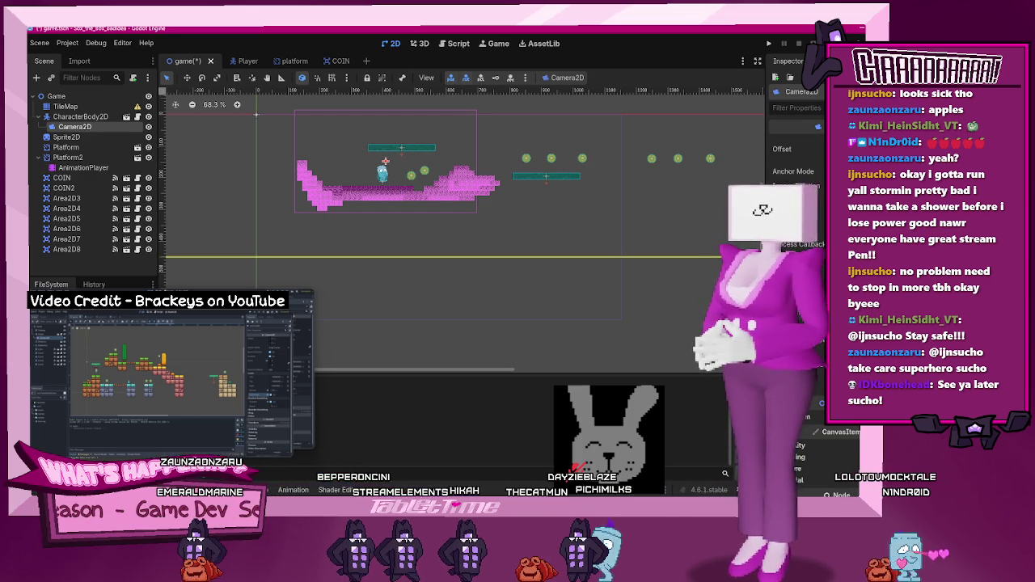
{"action": "left_click_drag", "start_coordinate": [558, 264], "coordinate": [558, 233]}
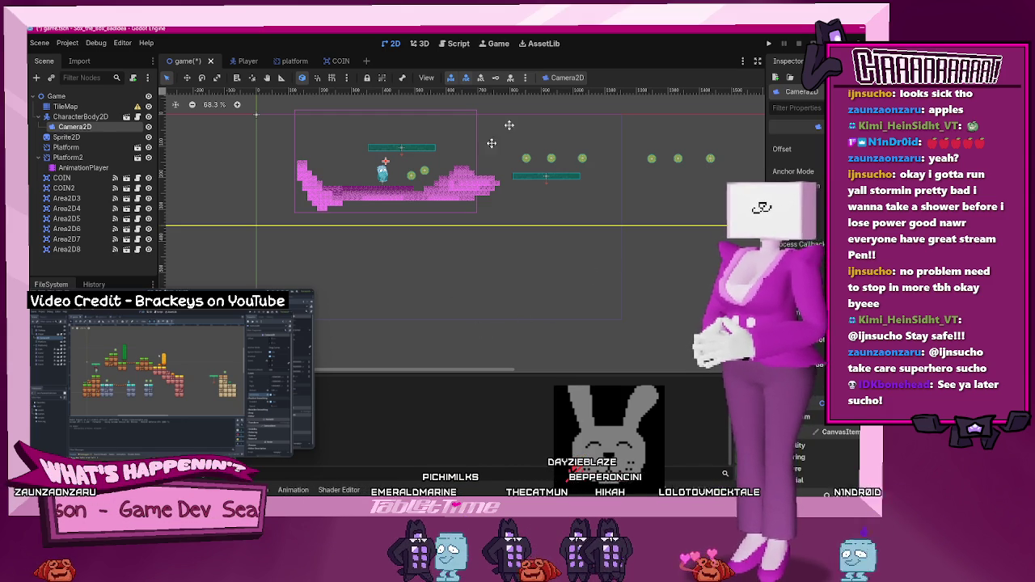
{"action": "left_click", "coordinate": [769, 44]}
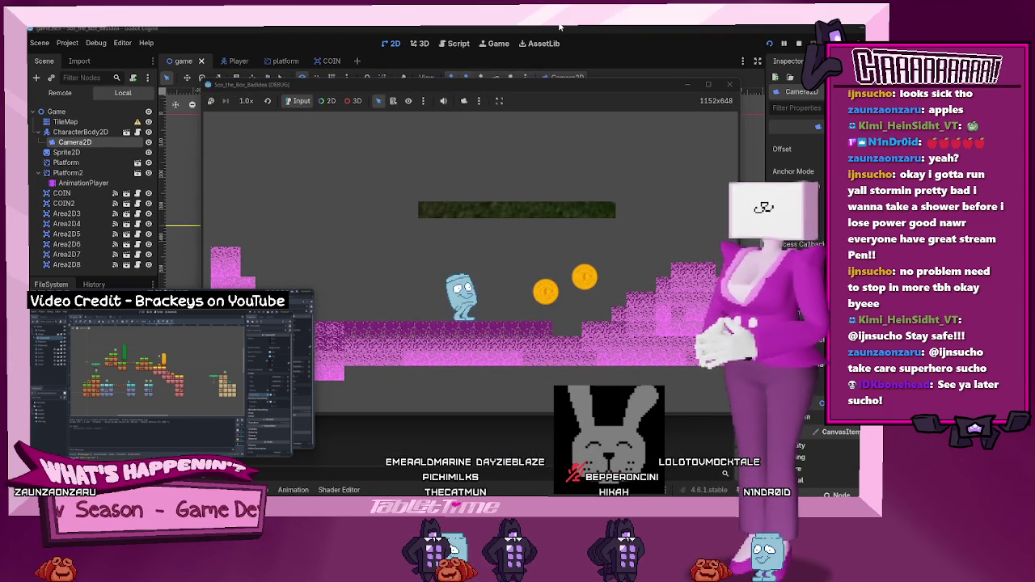
Run right and jump until the character falls below the level, then close the game with F8.
{"action": "key", "text": "Right"}
{"action": "key", "text": "space"}
{"action": "key", "text": "space"}
{"action": "key", "text": "Right"}
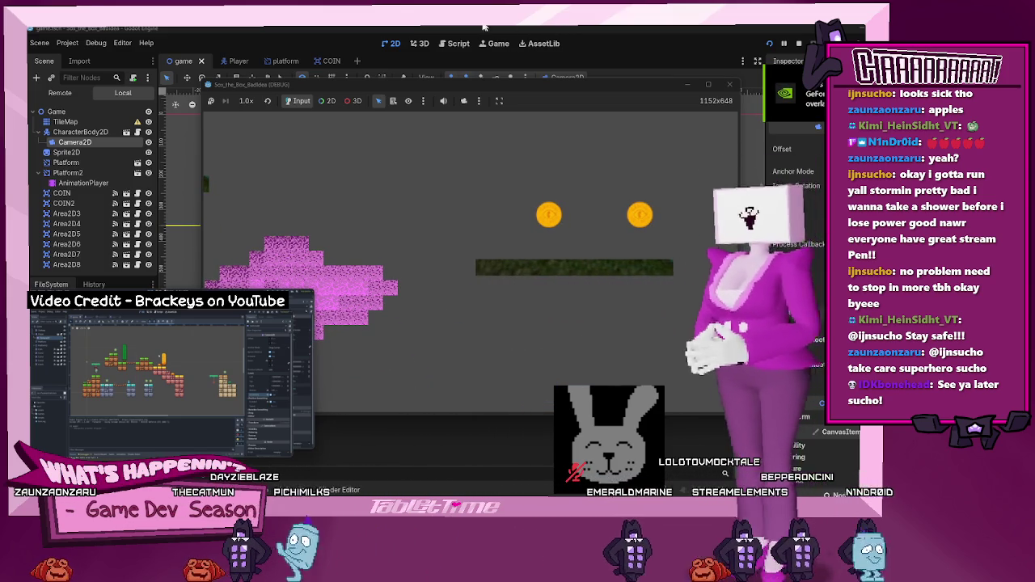
{"action": "key", "text": "F8"}
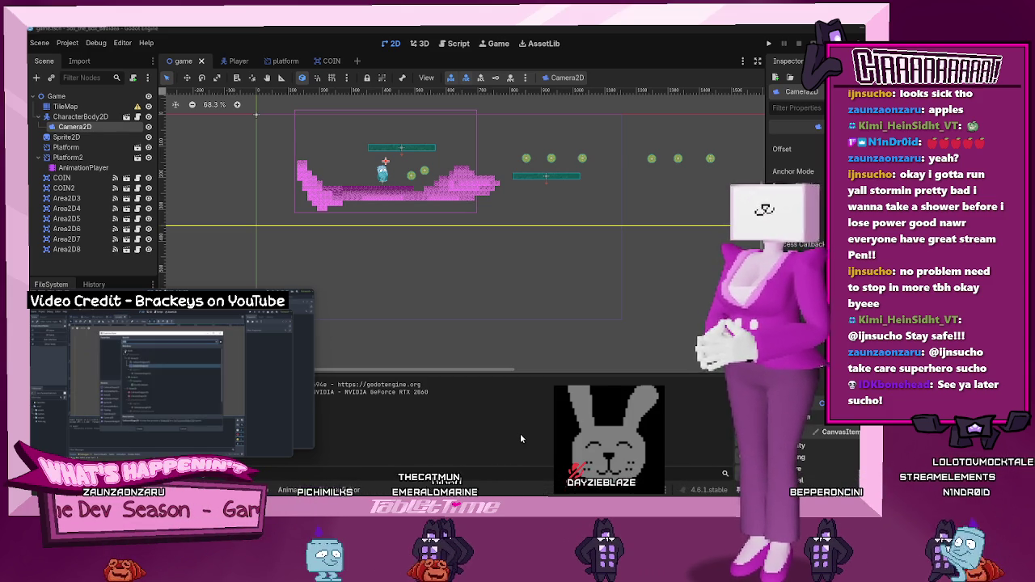
Start a new scene with an Area2D root named Killzone and save it as res://Scenes/killzone.tscn.
{"action": "left_click", "coordinate": [357, 62]}
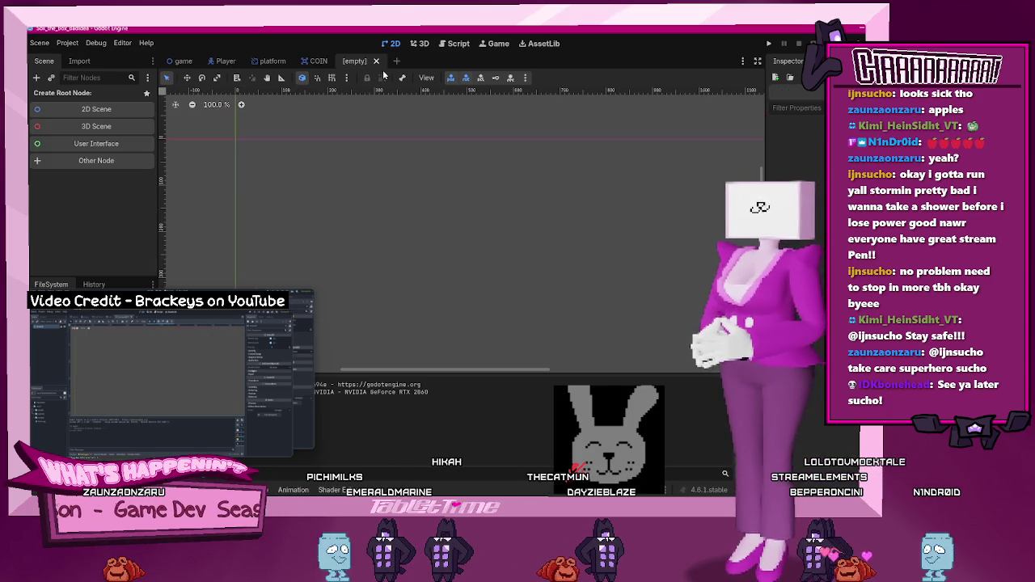
{"action": "left_click", "coordinate": [37, 79]}
{"action": "type", "text": "area"}
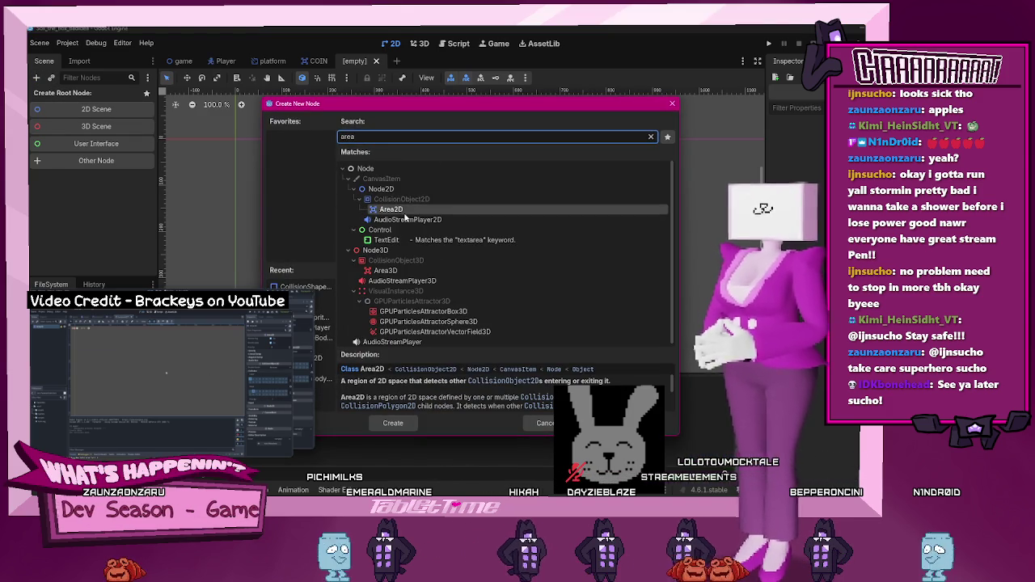
{"action": "key", "text": "Return"}
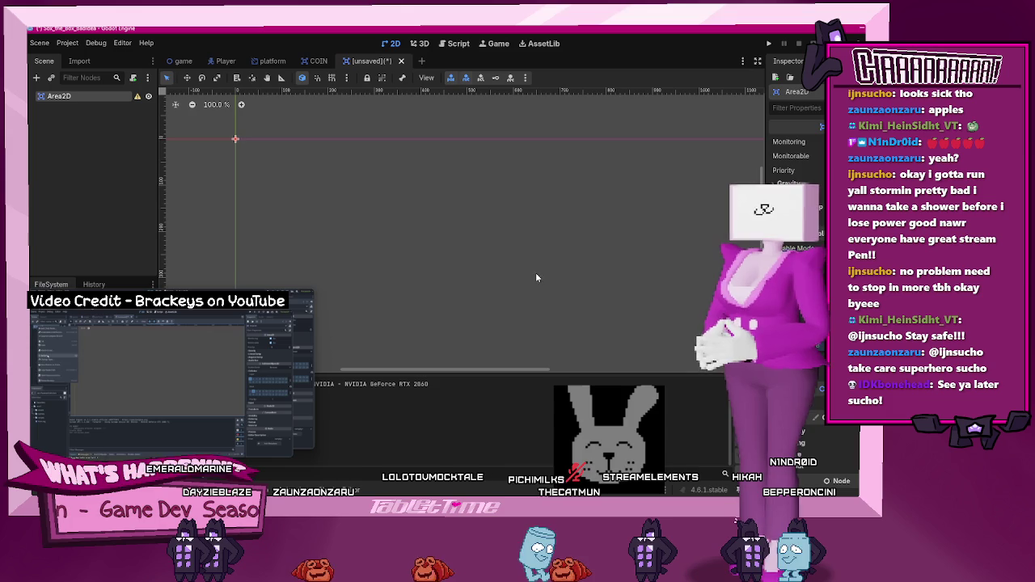
{"action": "double_click", "coordinate": [61, 97]}
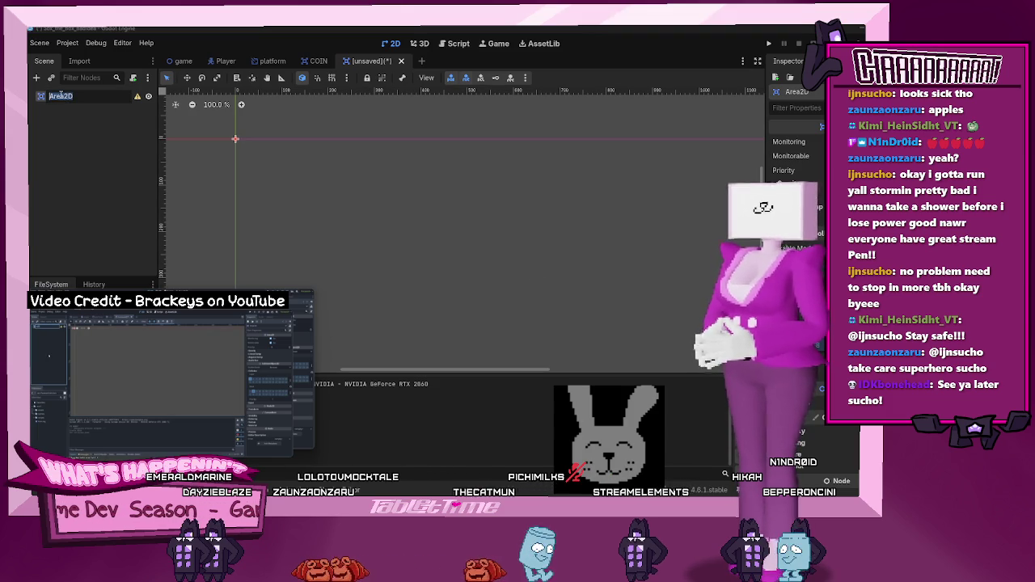
{"action": "type", "text": "KillZone"}
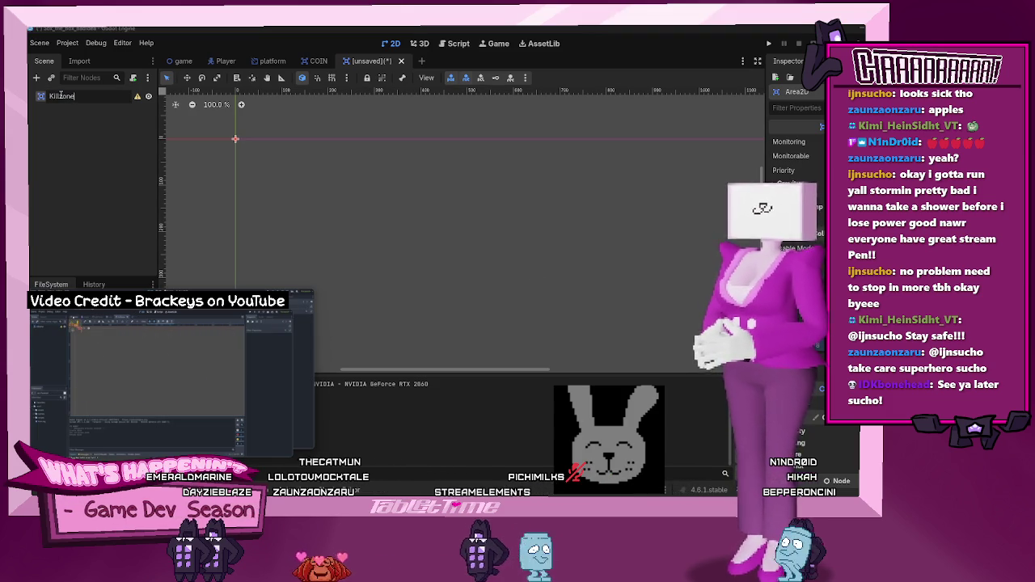
{"action": "key", "text": "Return"}
{"action": "key", "text": "ctrl+s"}
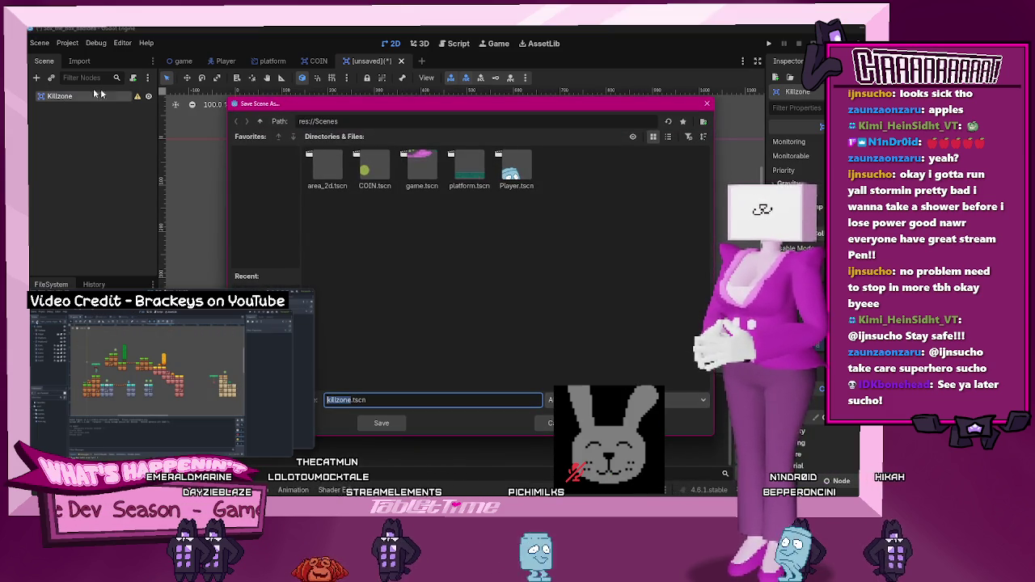
{"action": "left_click", "coordinate": [379, 423]}
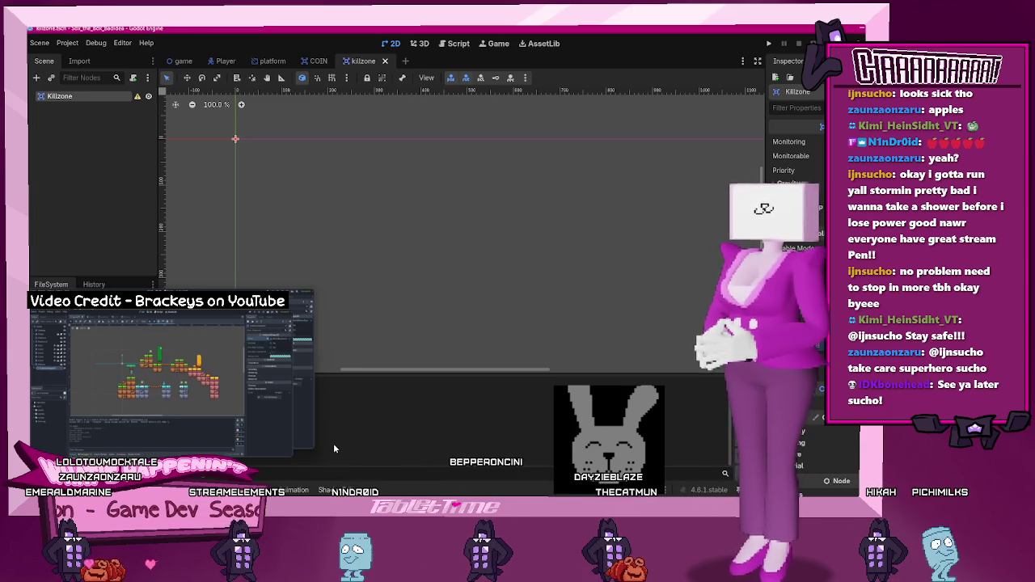
Place a Killzone instance in the game level by dropping killzone.tscn into the viewport.
{"action": "left_click", "coordinate": [176, 62]}
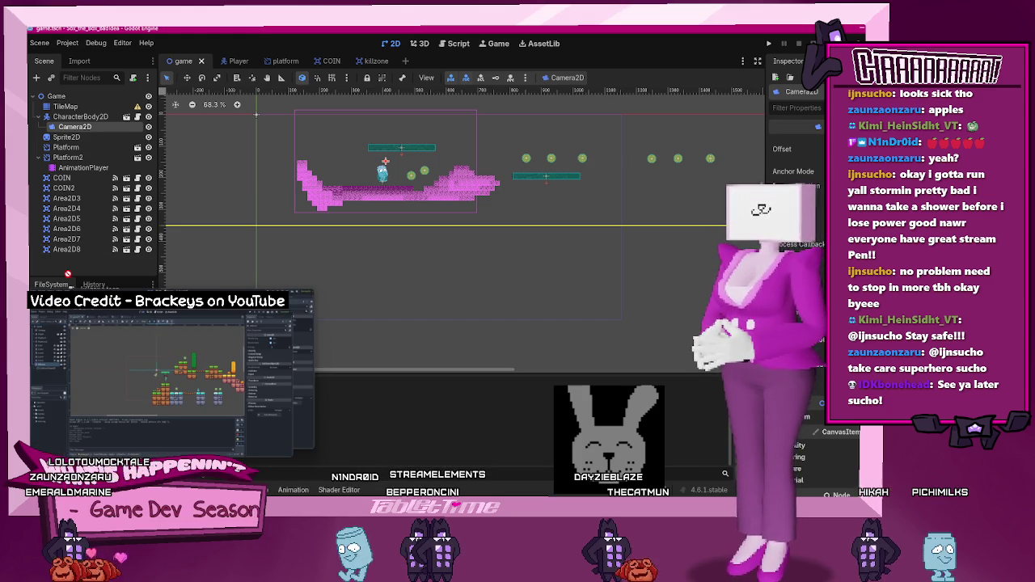
{"action": "left_click_drag", "start_coordinate": [68, 275], "coordinate": [72, 272]}
{"action": "mouse_move", "coordinate": [162, 372]}
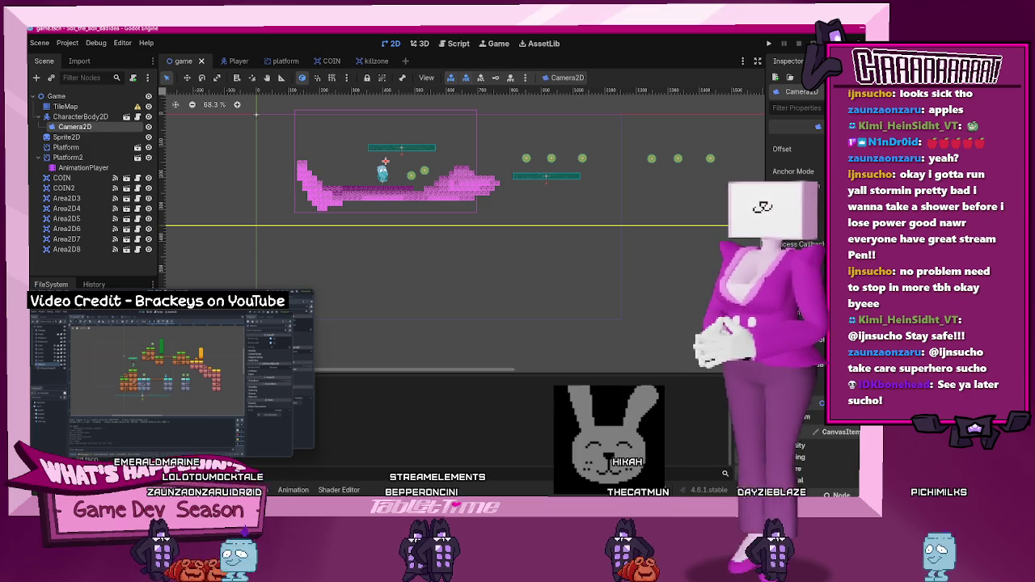
{"action": "mouse_move", "coordinate": [388, 243]}
{"action": "left_mouse_down"}
{"action": "mouse_move", "coordinate": [405, 224]}
{"action": "mouse_move", "coordinate": [404, 259]}
{"action": "mouse_move", "coordinate": [430, 255]}
{"action": "mouse_move", "coordinate": [428, 233]}
{"action": "left_mouse_up"}
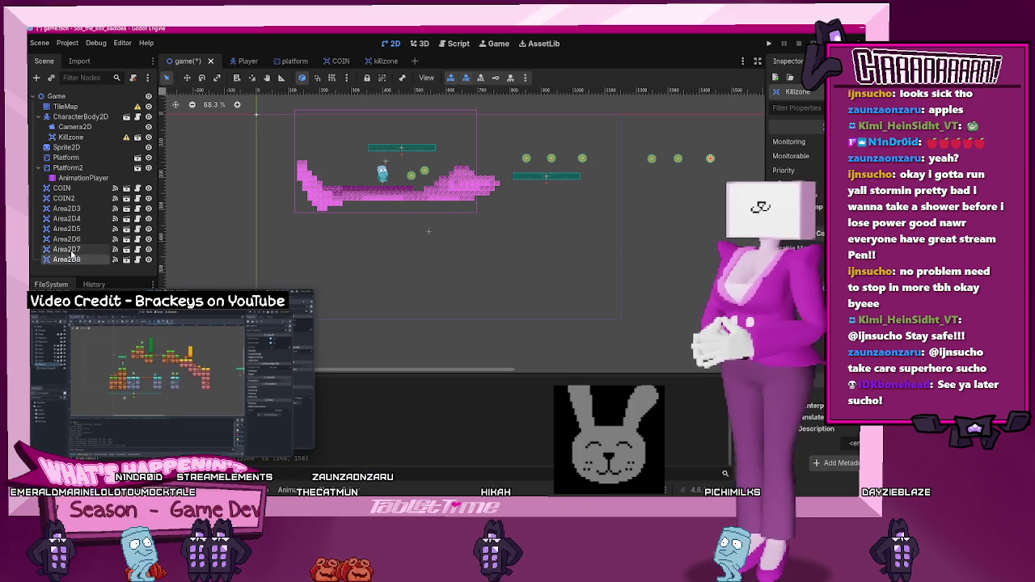
{"action": "left_click", "coordinate": [79, 209]}
{"action": "left_click", "coordinate": [71, 259], "text": "shift"}
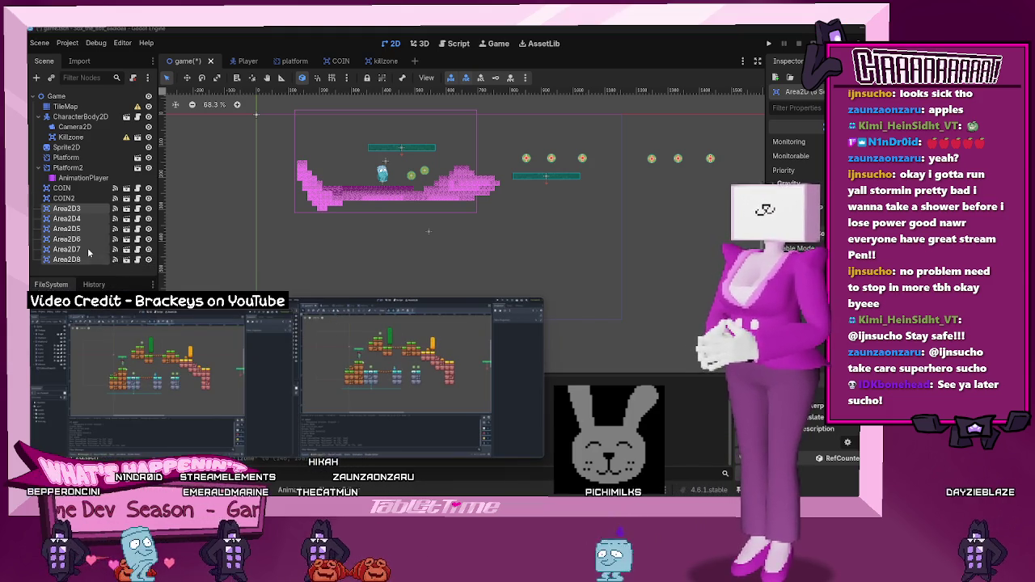
{"action": "right_click", "coordinate": [89, 253]}
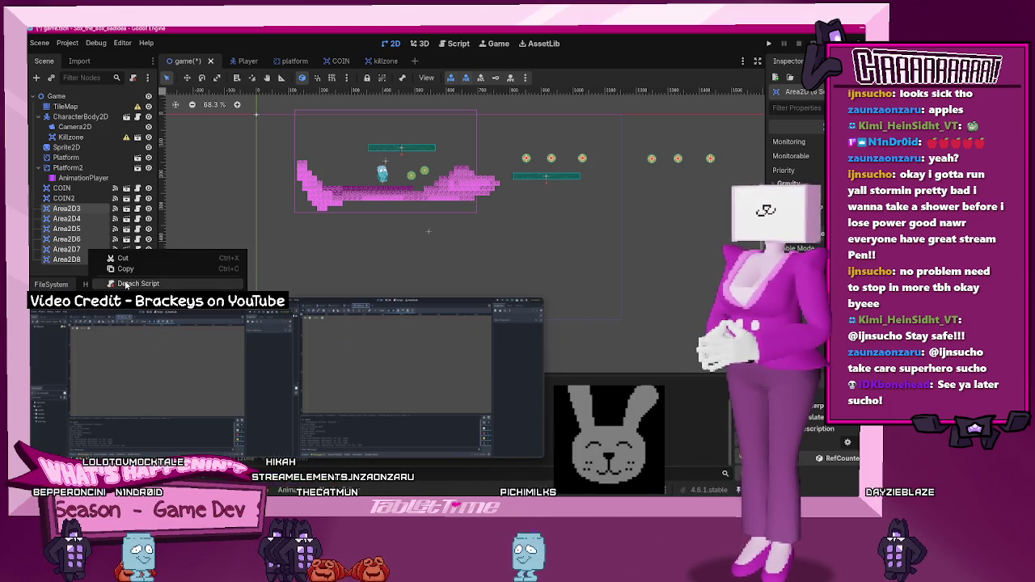
{"action": "key", "text": "Delete"}
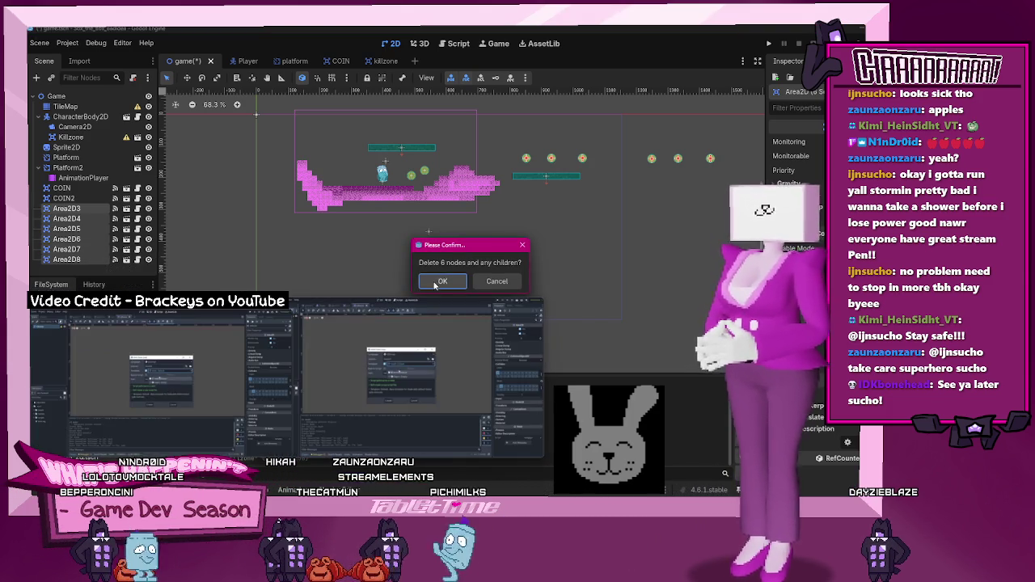
{"action": "key", "text": "Return"}
{"action": "mouse_move", "coordinate": [175, 425]}
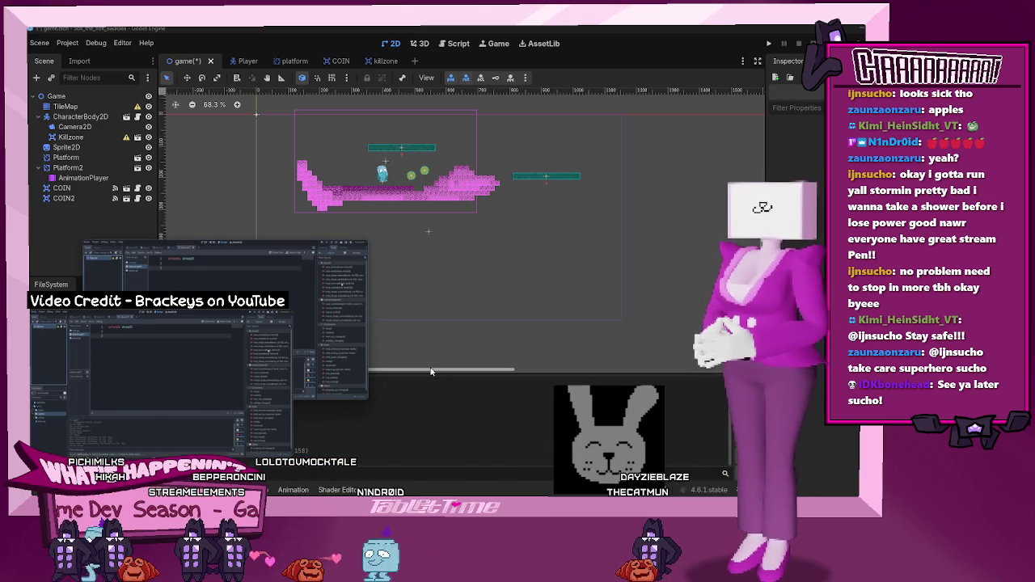
{"action": "mouse_move", "coordinate": [147, 450]}
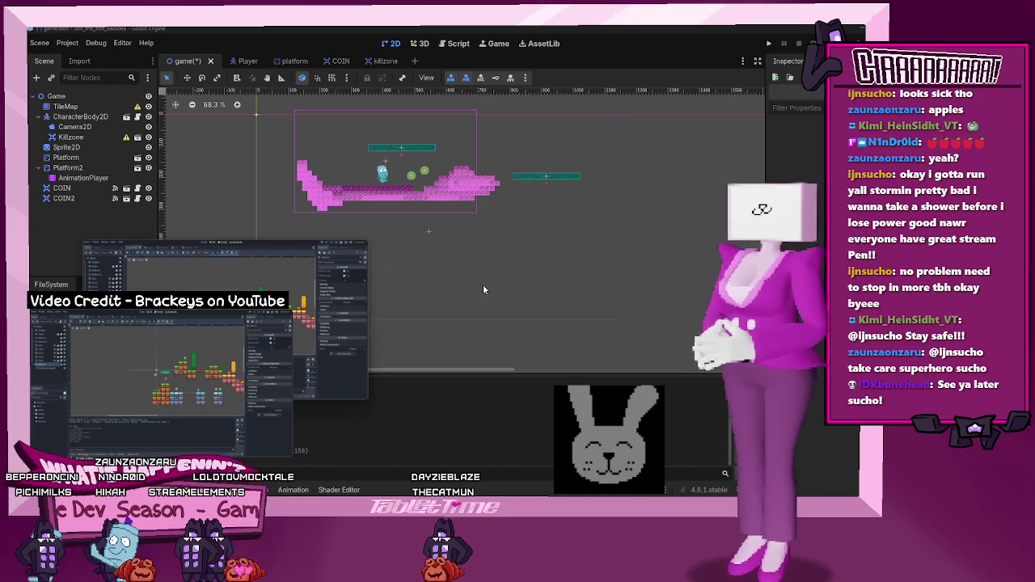
{"action": "left_click", "coordinate": [430, 232]}
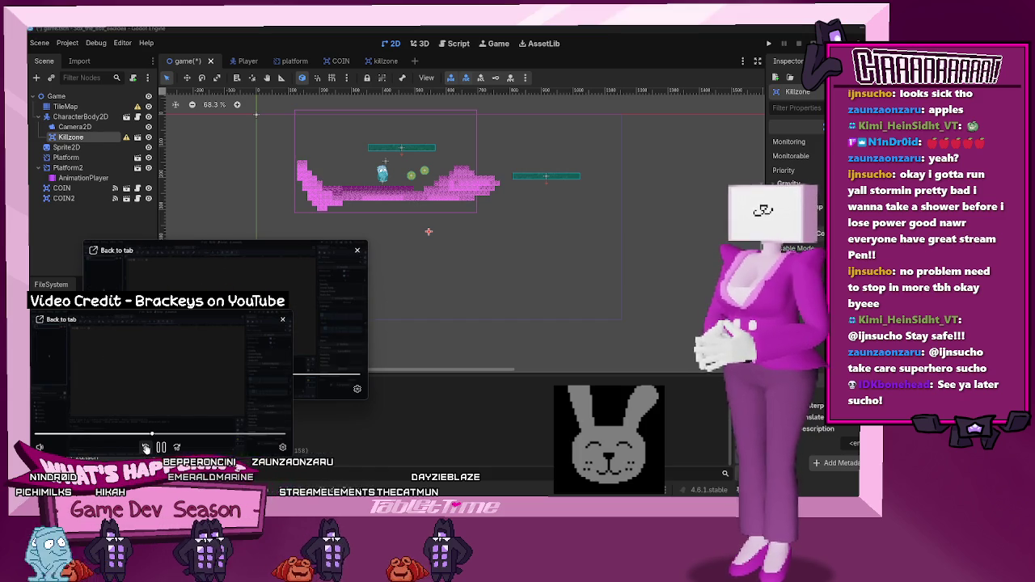
Move the Killzone right below the level and add a CollisionShape2D child to it.
{"action": "left_click", "coordinate": [430, 233]}
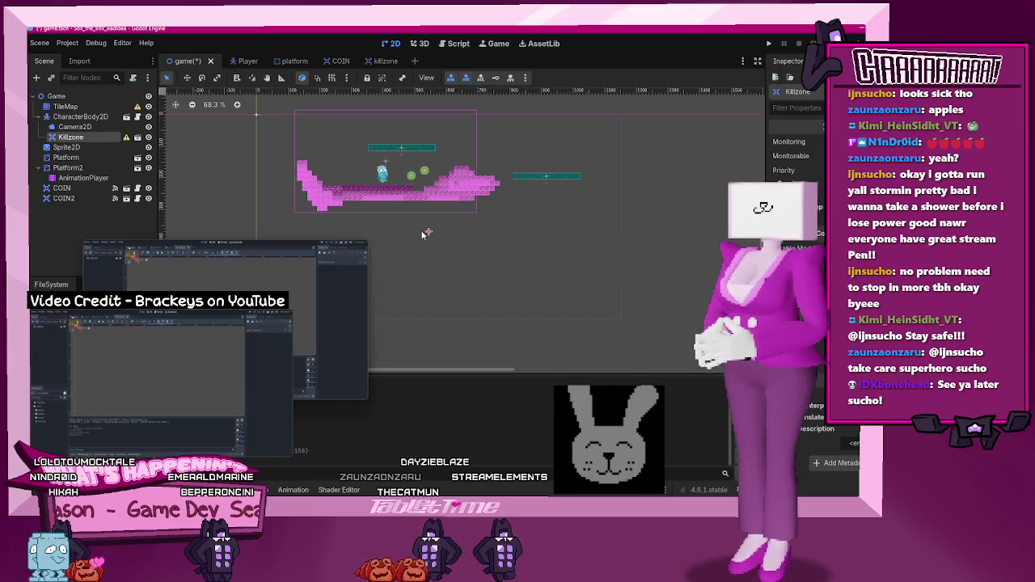
{"action": "left_click_drag", "start_coordinate": [427, 235], "coordinate": [456, 236]}
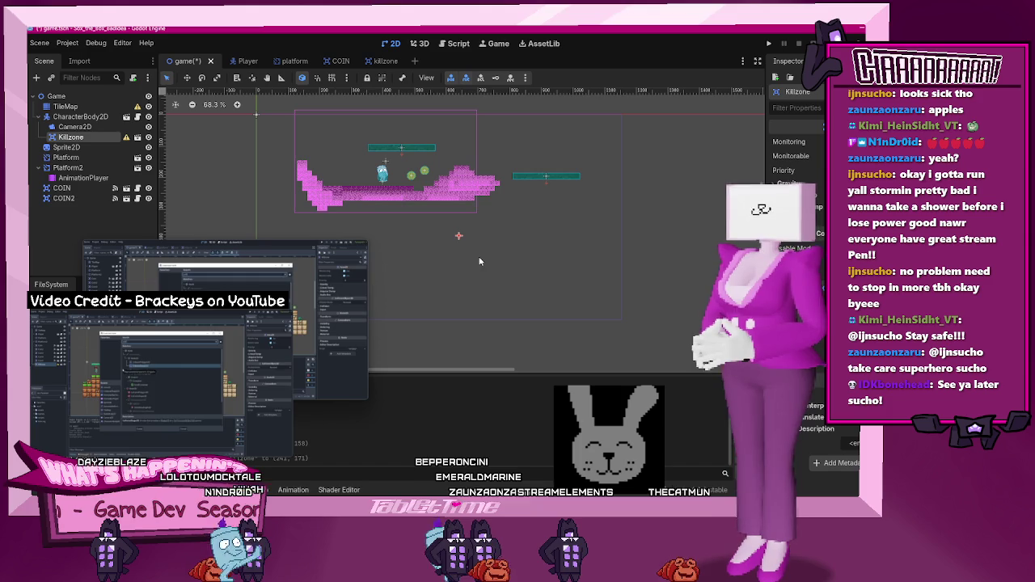
{"action": "key", "text": "ctrl+a"}
{"action": "type", "text": "c"}
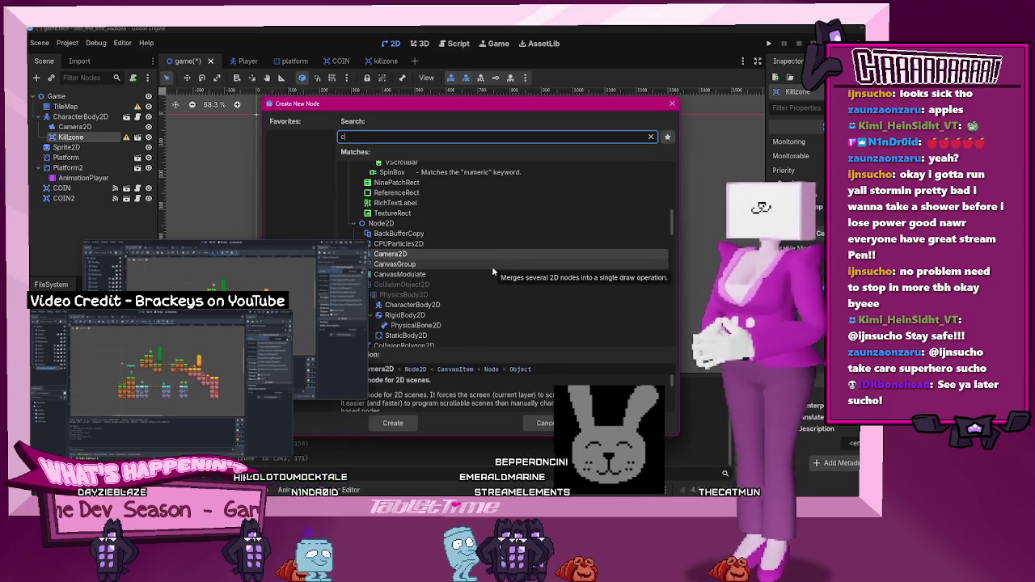
{"action": "type", "text": "ollision"}
{"action": "key", "text": "Return"}
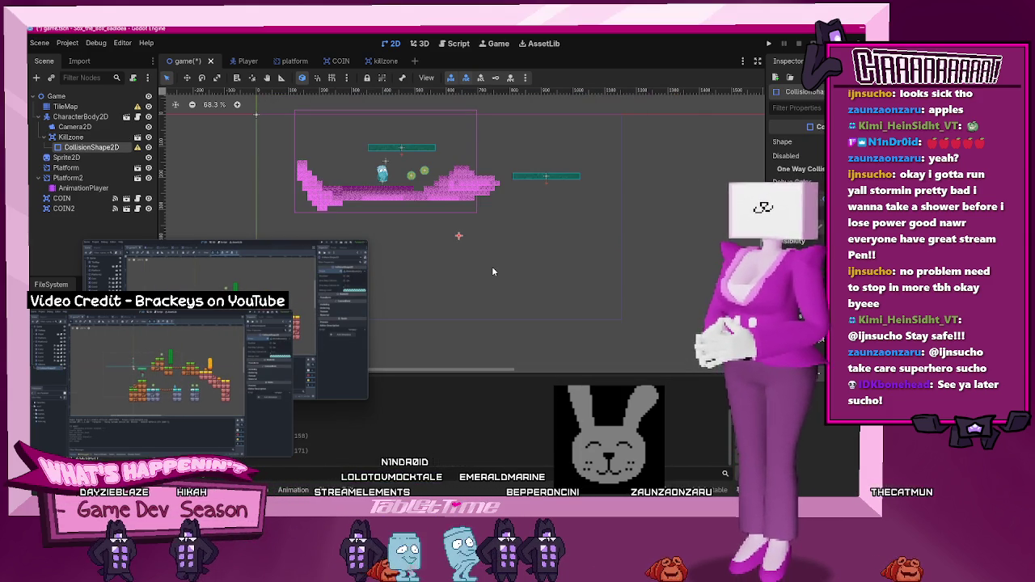
Nudge the CollisionShape2D into place beneath the platforms, then reselect the Killzone node.
{"action": "left_click", "coordinate": [459, 236]}
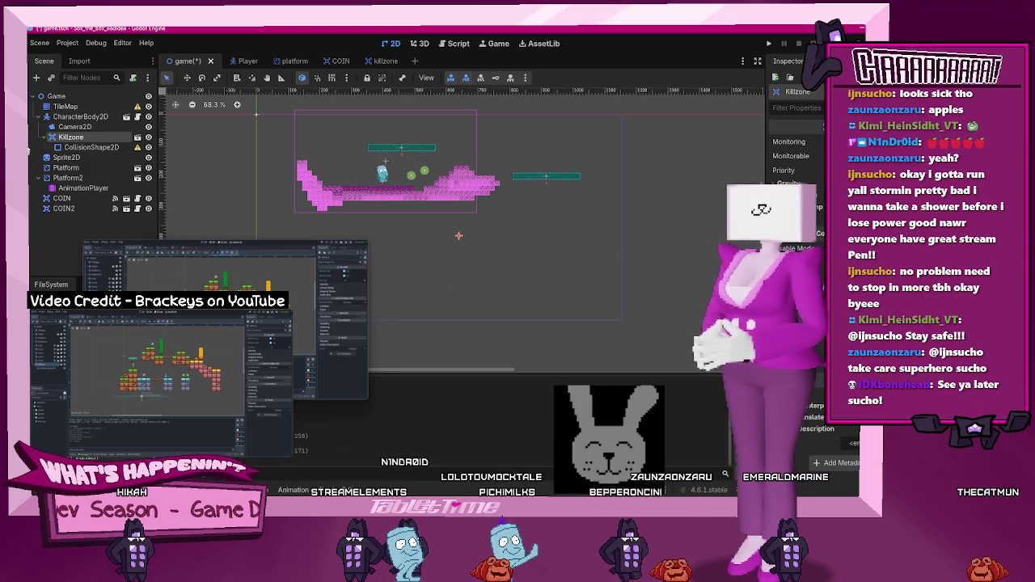
{"action": "left_click", "coordinate": [81, 149]}
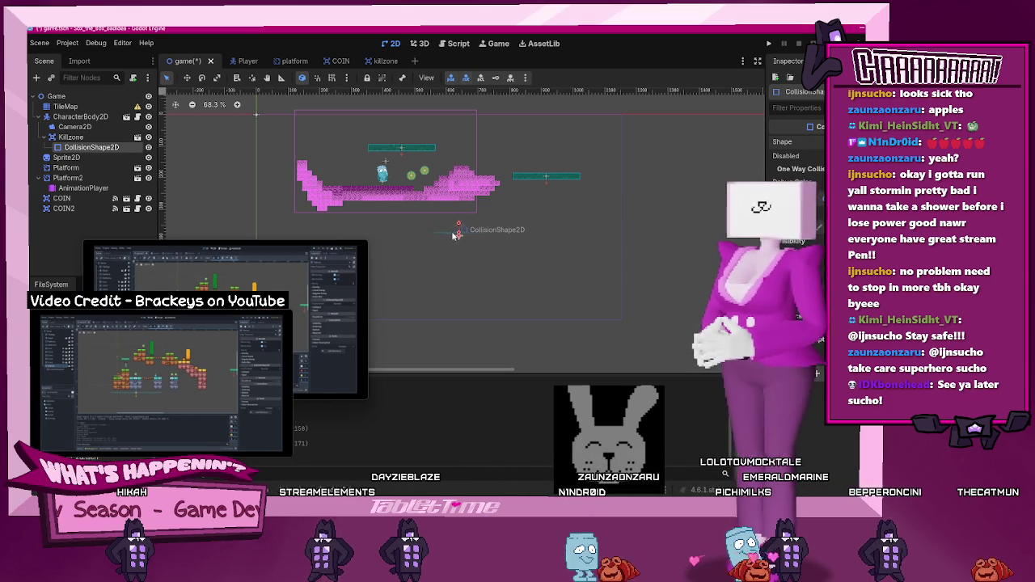
{"action": "left_click_drag", "start_coordinate": [450, 235], "coordinate": [457, 233]}
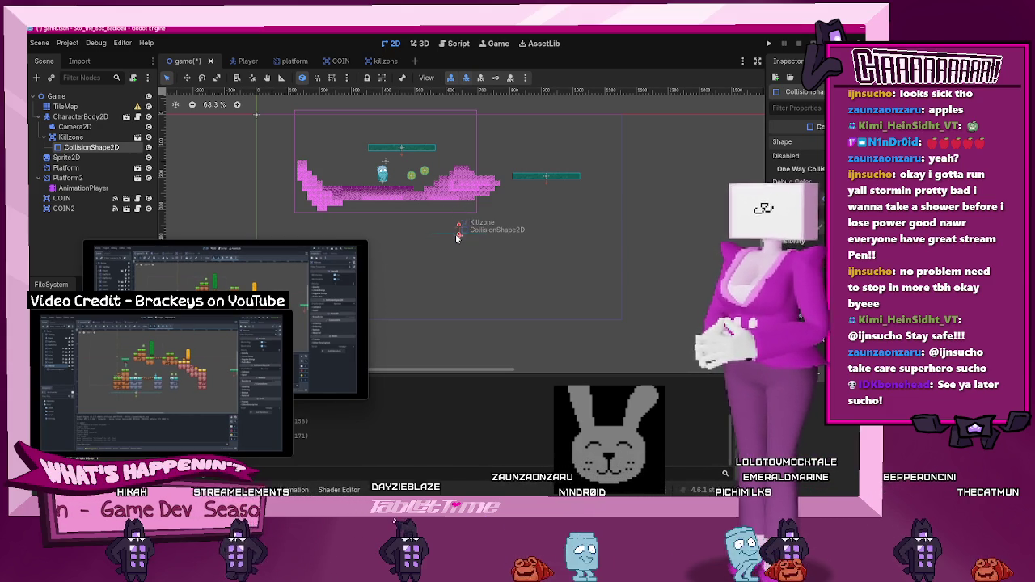
{"action": "left_click", "coordinate": [462, 239]}
{"action": "left_click", "coordinate": [447, 238]}
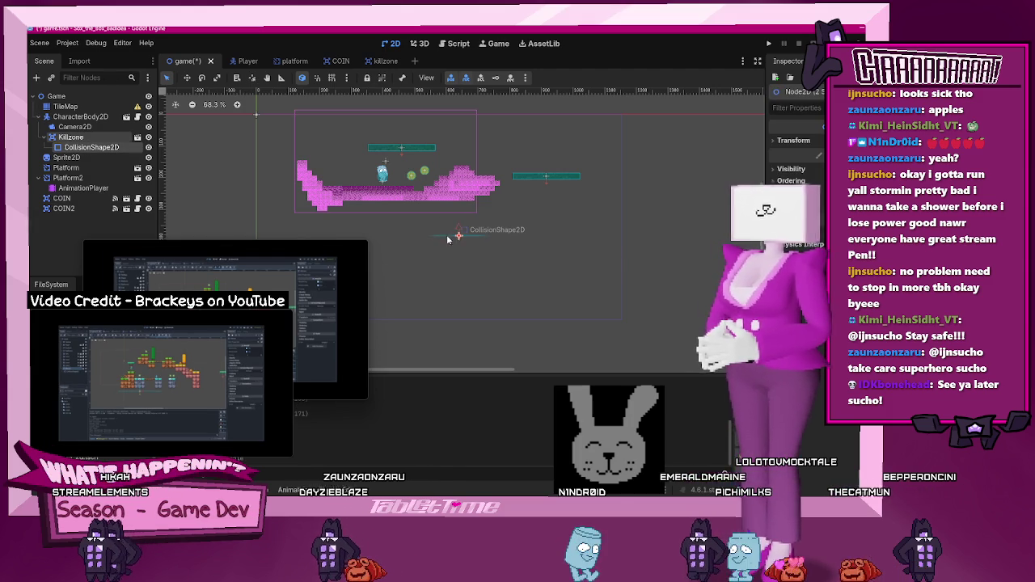
{"action": "mouse_move", "coordinate": [459, 236]}
{"action": "left_mouse_down"}
{"action": "mouse_move", "coordinate": [474, 224]}
{"action": "mouse_move", "coordinate": [476, 232]}
{"action": "left_mouse_up"}
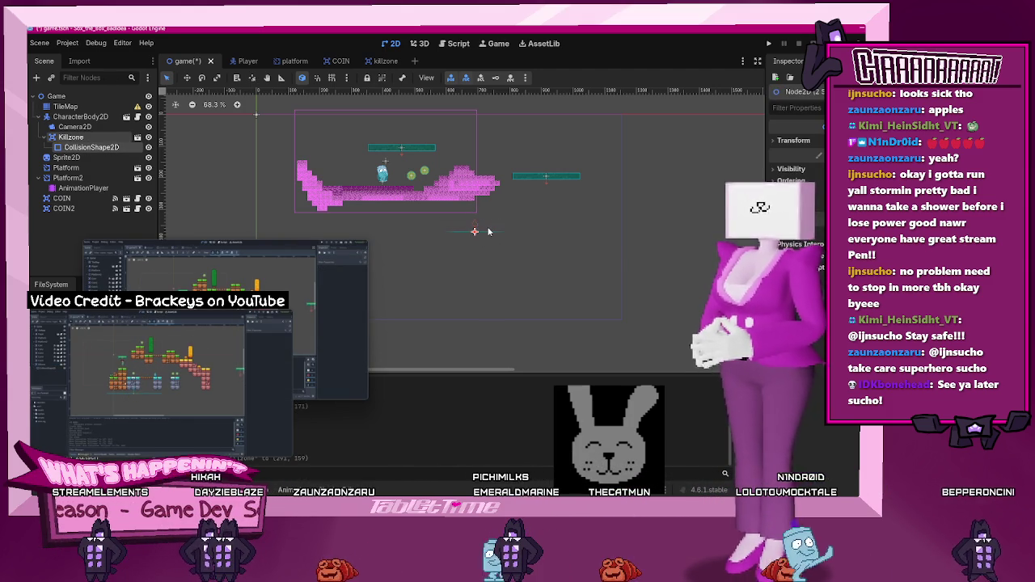
{"action": "left_click", "coordinate": [490, 265]}
{"action": "left_click", "coordinate": [485, 235]}
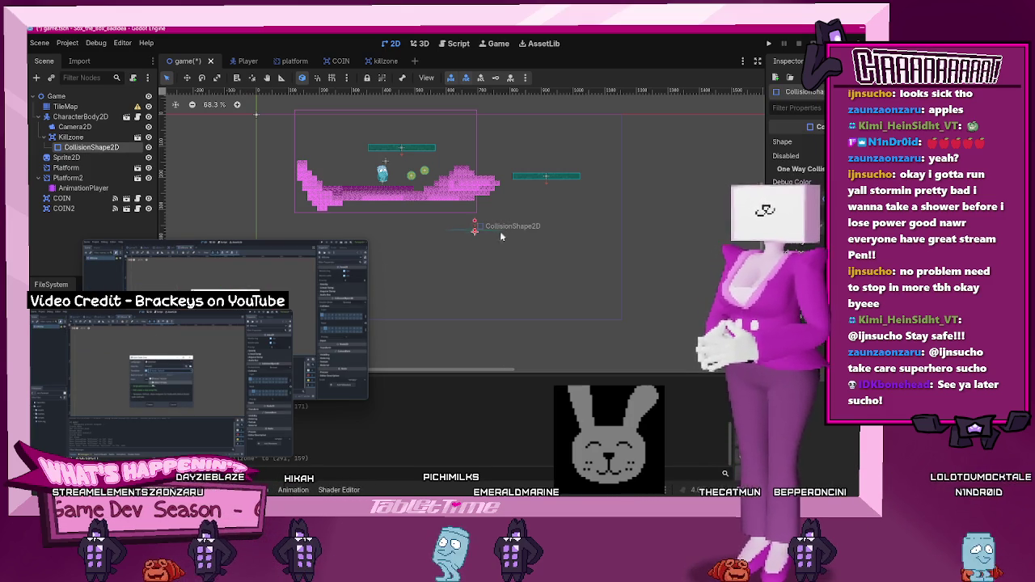
{"action": "left_click", "coordinate": [475, 233]}
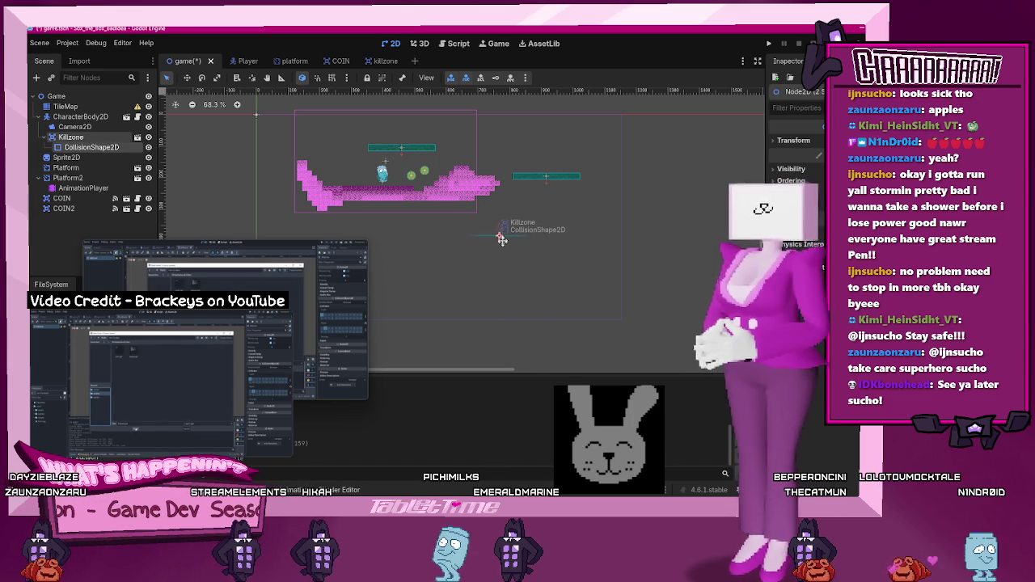
{"action": "left_click", "coordinate": [502, 235]}
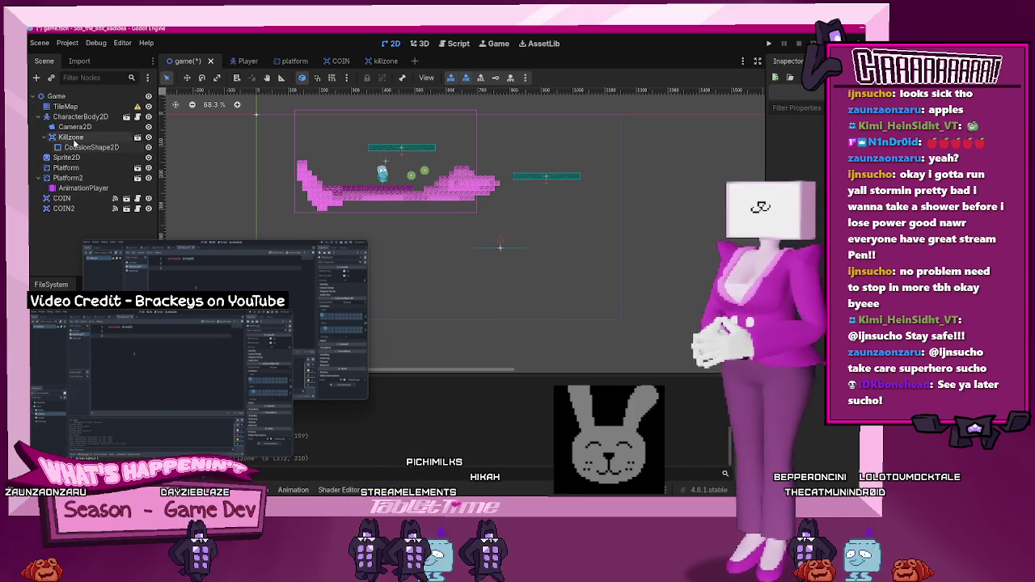
{"action": "left_click", "coordinate": [53, 139]}
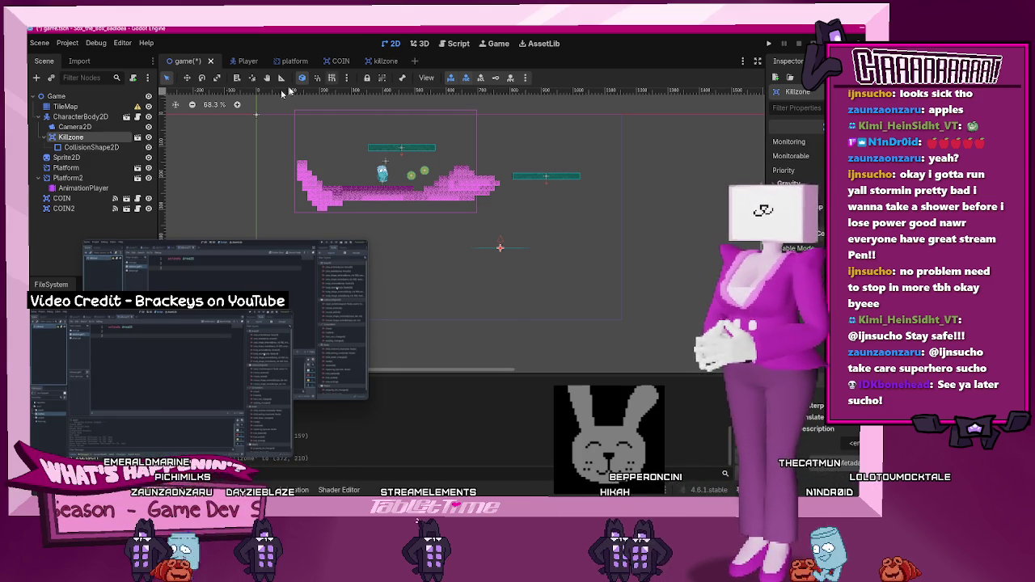
Attach a new res://Scenes/killzone.gd script to Killzone and select its template code.
{"action": "left_click", "coordinate": [132, 77]}
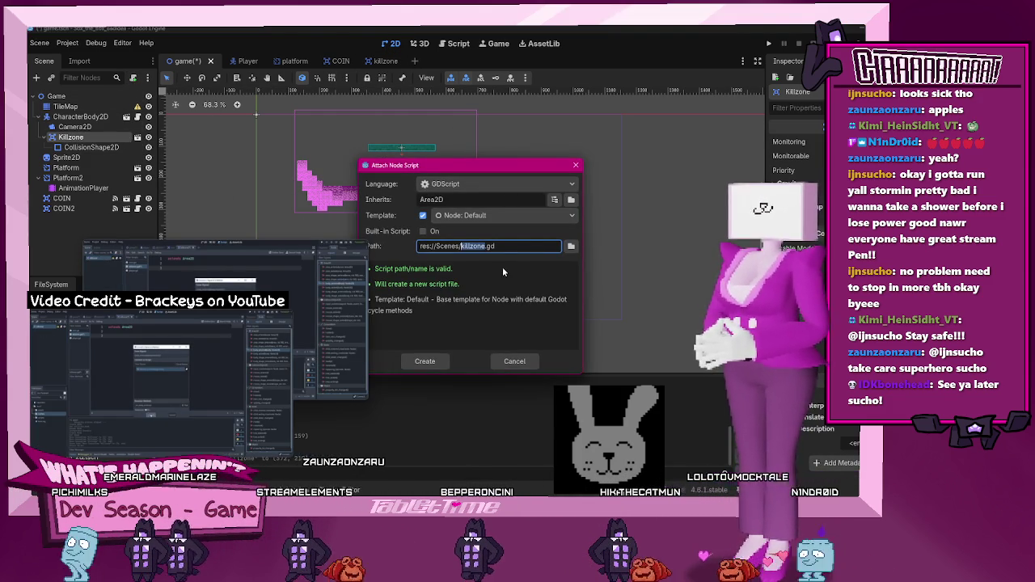
{"action": "left_click", "coordinate": [427, 362]}
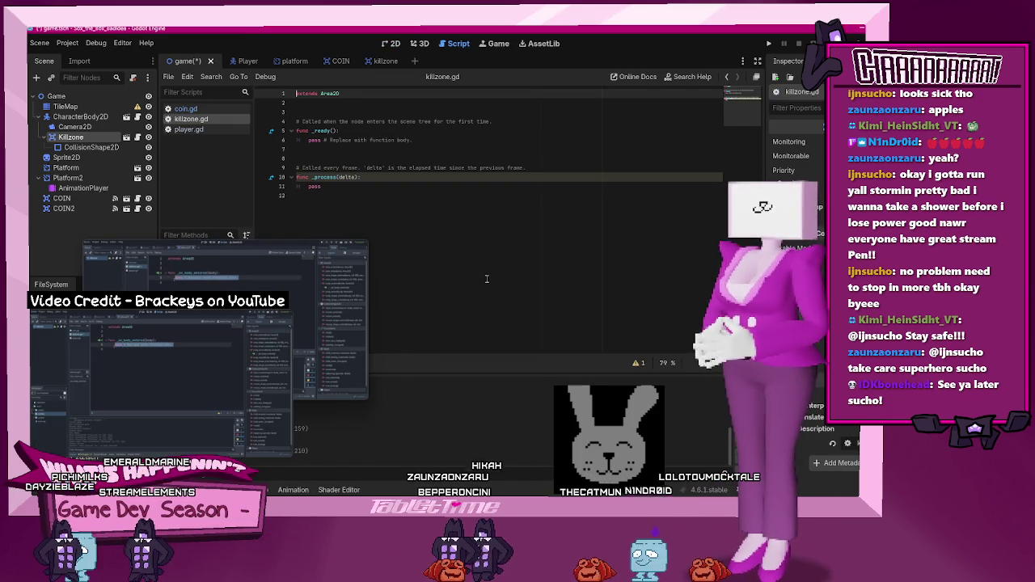
{"action": "mouse_move", "coordinate": [346, 270]}
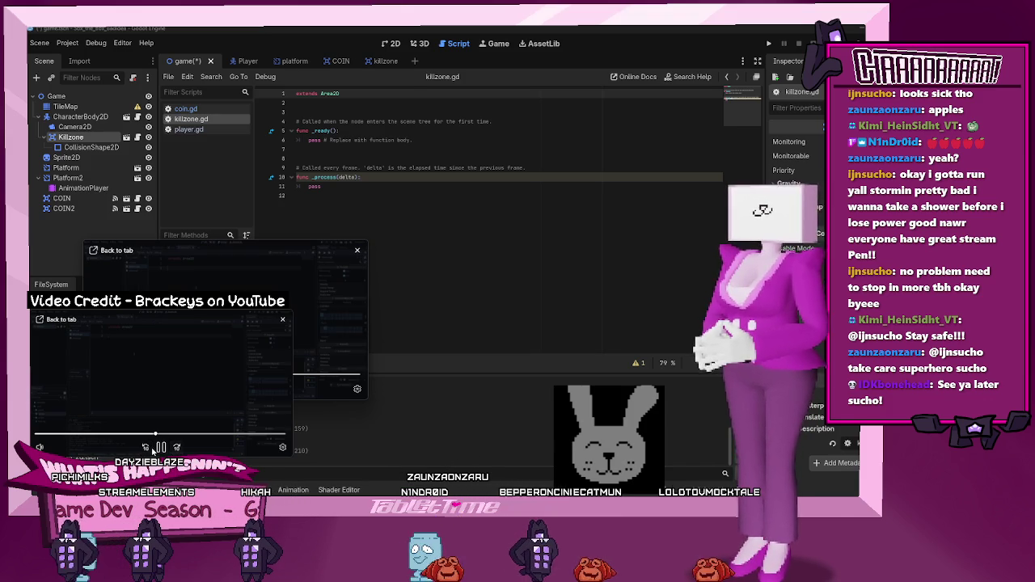
{"action": "left_click", "coordinate": [389, 189]}
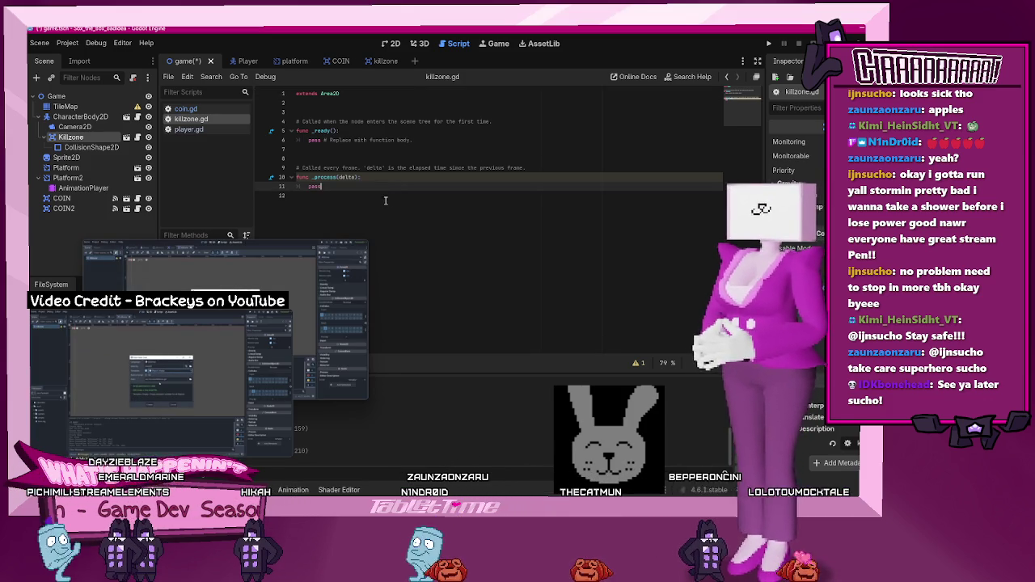
{"action": "mouse_move", "coordinate": [385, 201]}
{"action": "left_mouse_down"}
{"action": "mouse_move", "coordinate": [364, 182]}
{"action": "mouse_move", "coordinate": [340, 105]}
{"action": "mouse_move", "coordinate": [315, 94]}
{"action": "left_mouse_up"}
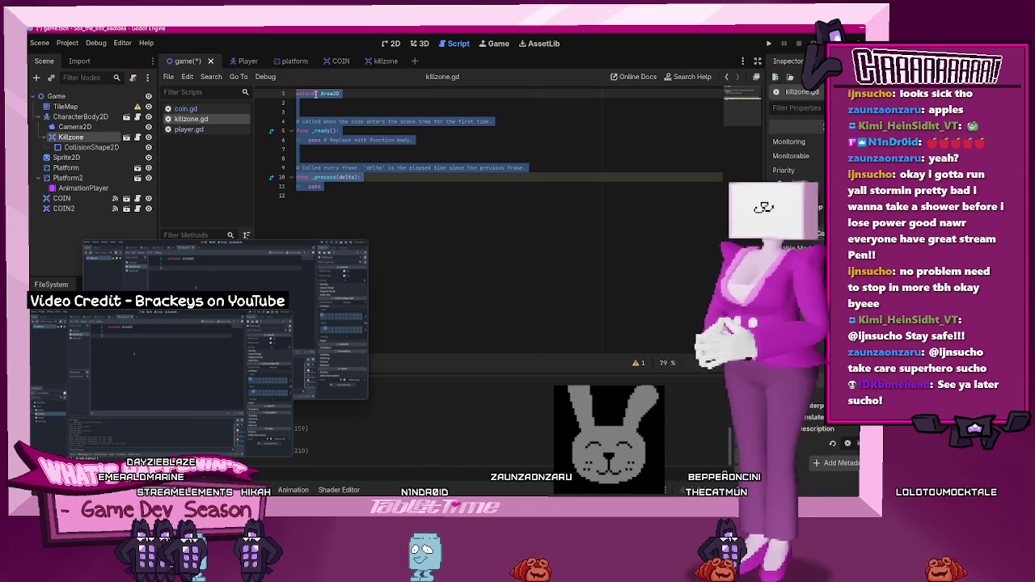
Delete everything but 'extends Area2D' from killzone.gd and begin connecting body_entered.
{"action": "key", "text": "shift+Down"}
{"action": "key", "text": "BackSpace"}
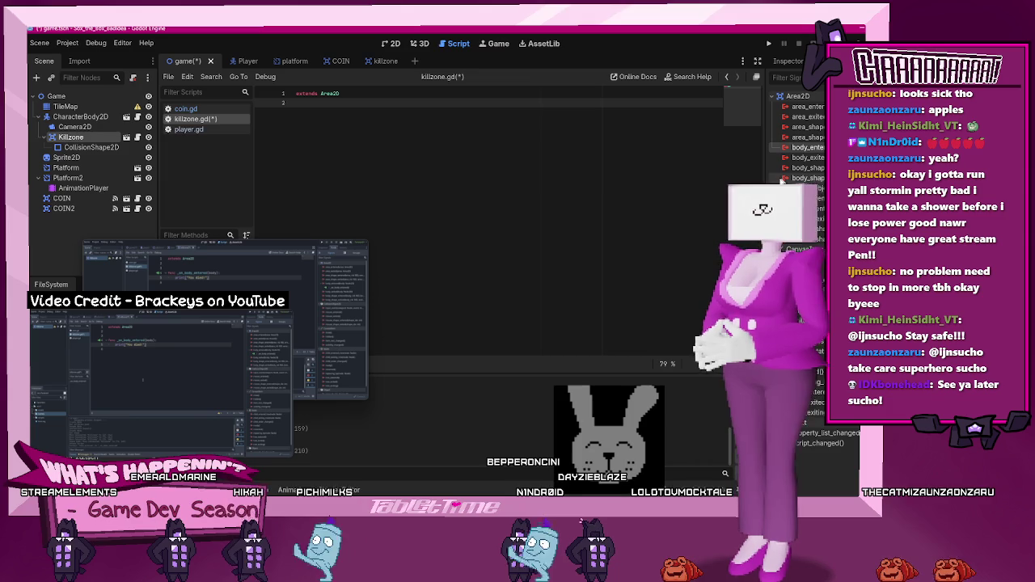
{"action": "double_click", "coordinate": [799, 148]}
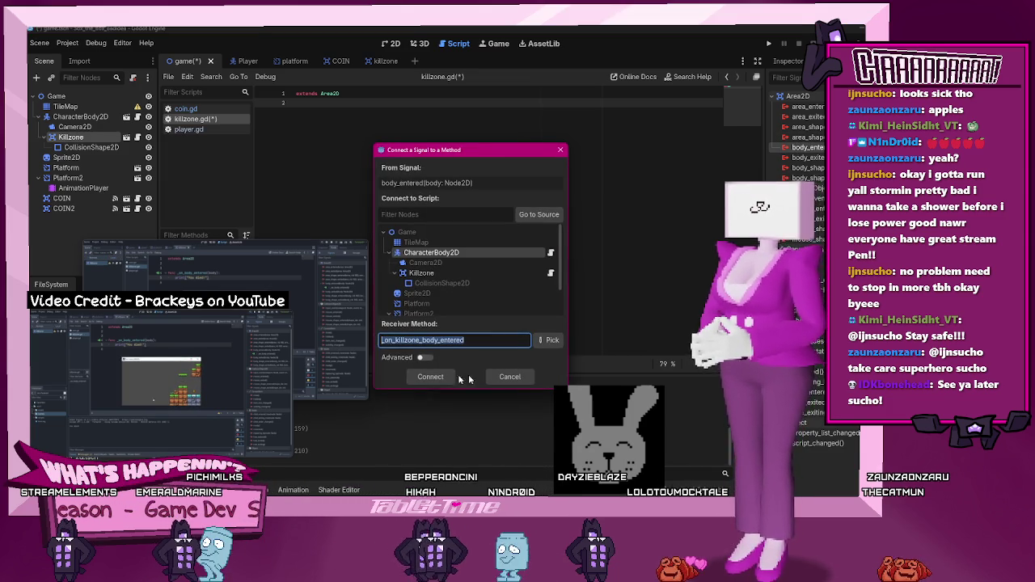
Try connecting Killzone's body_entered signal to the killzone script from the Node dock.
{"action": "left_click", "coordinate": [421, 379]}
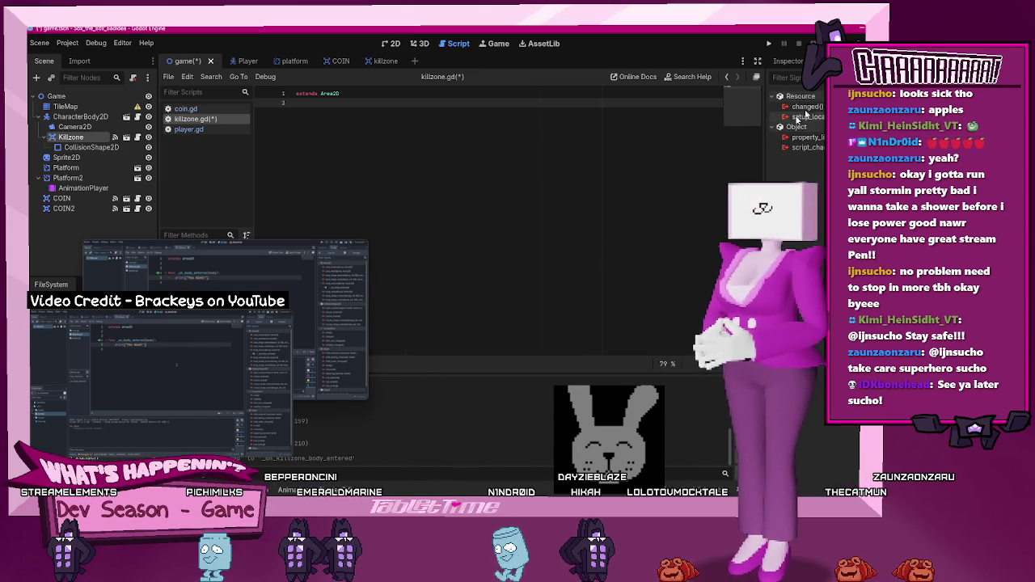
{"action": "left_click", "coordinate": [467, 164]}
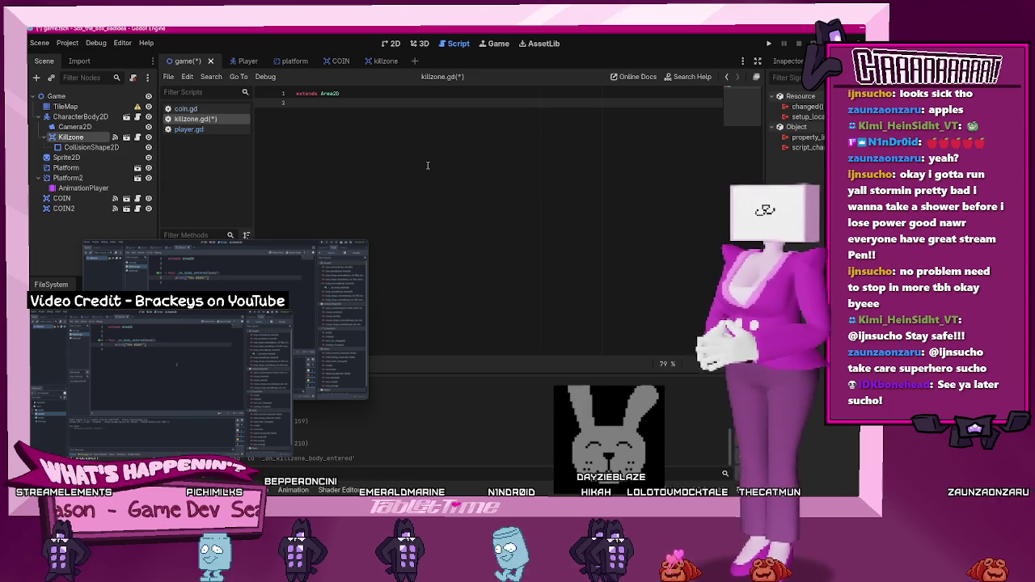
{"action": "mouse_move", "coordinate": [356, 307]}
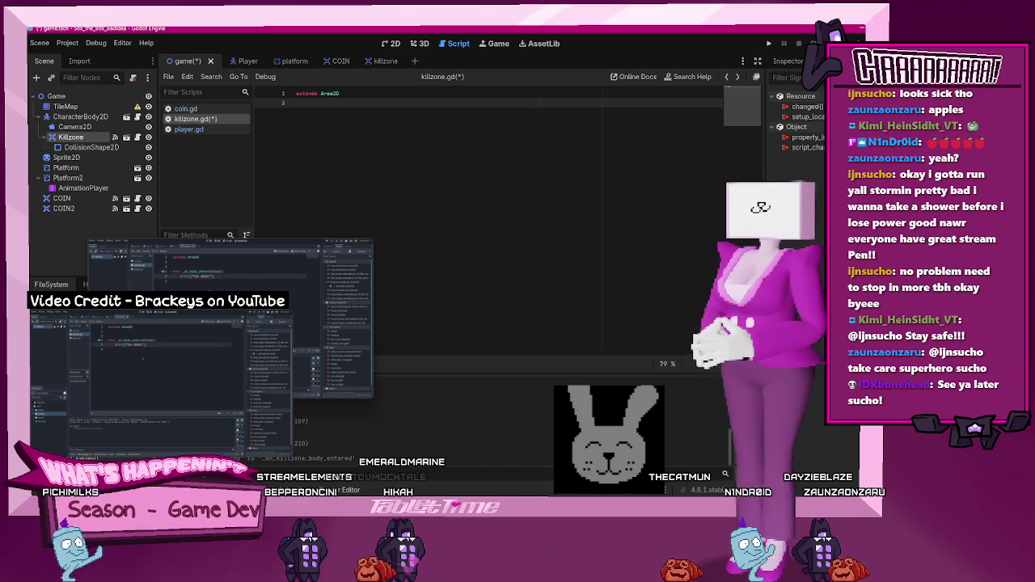
Switch between the Inspector and Node docks, then move to the killzone scene.
{"action": "left_click", "coordinate": [797, 62]}
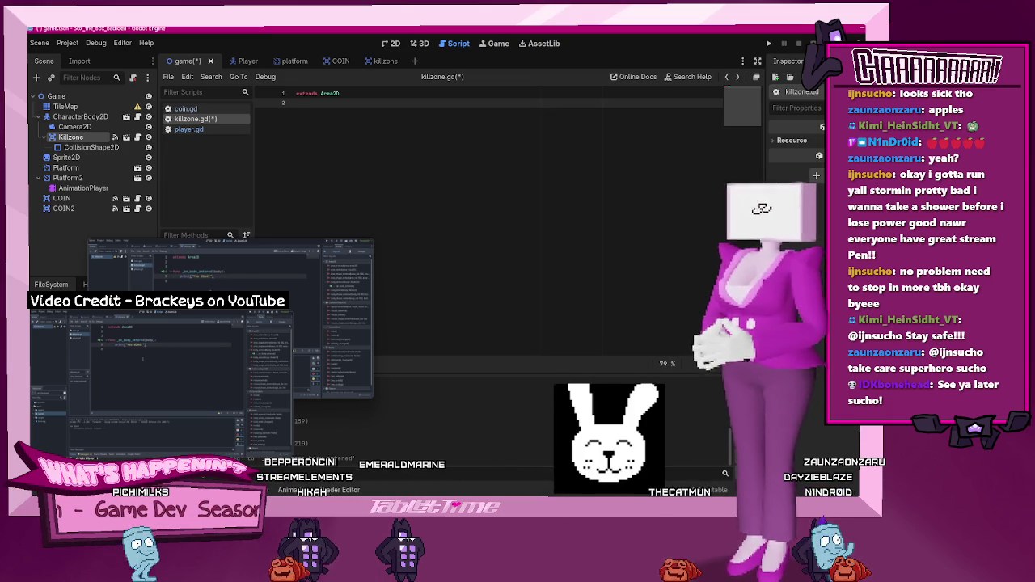
{"action": "left_click", "coordinate": [815, 62]}
{"action": "left_click", "coordinate": [789, 61]}
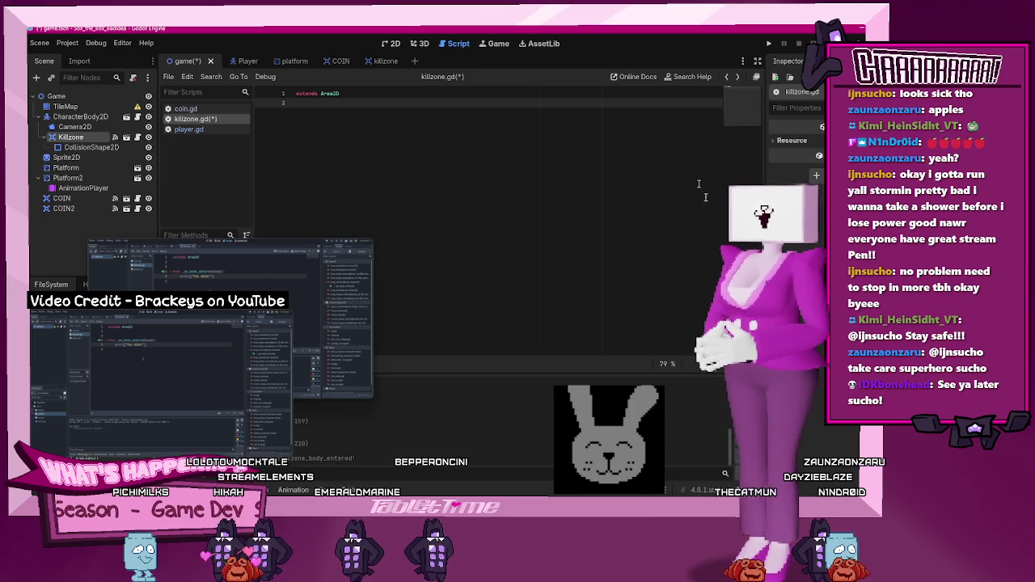
{"action": "left_click", "coordinate": [815, 62]}
{"action": "left_click", "coordinate": [90, 147]}
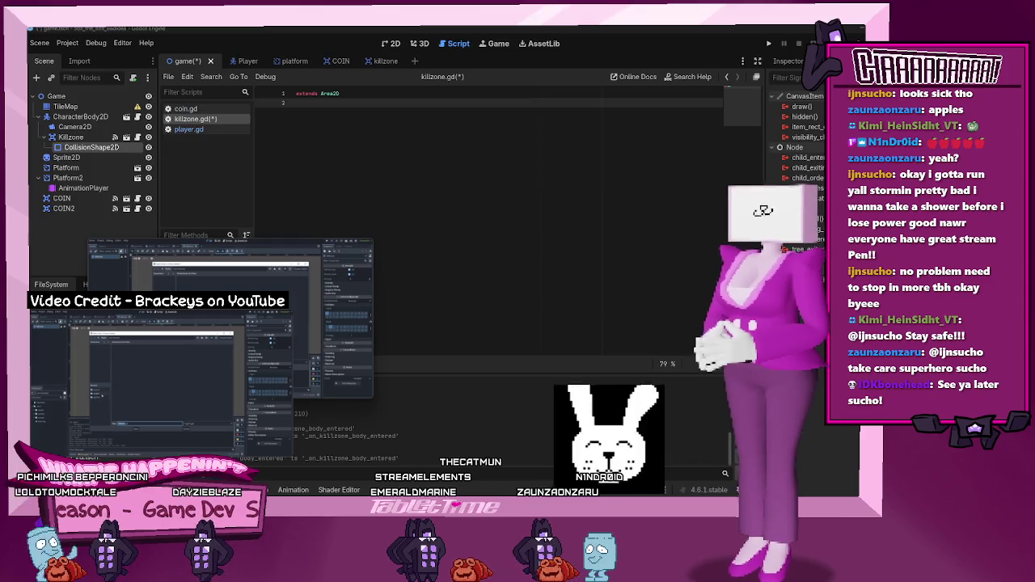
{"action": "left_click", "coordinate": [380, 62]}
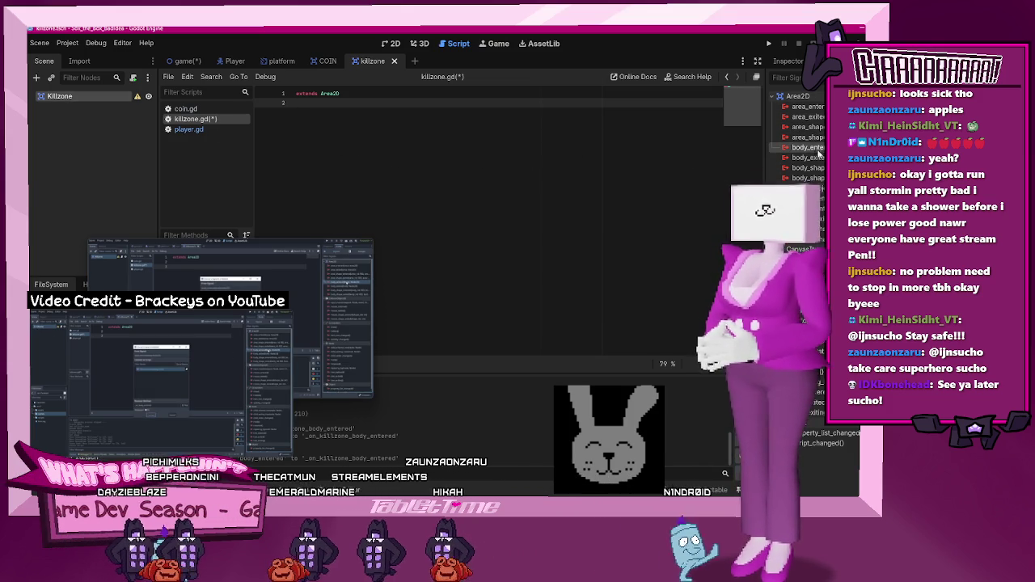
Attempt to connect body_entered to Killzone, dismiss the method-not-found error, and cancel.
{"action": "double_click", "coordinate": [784, 146]}
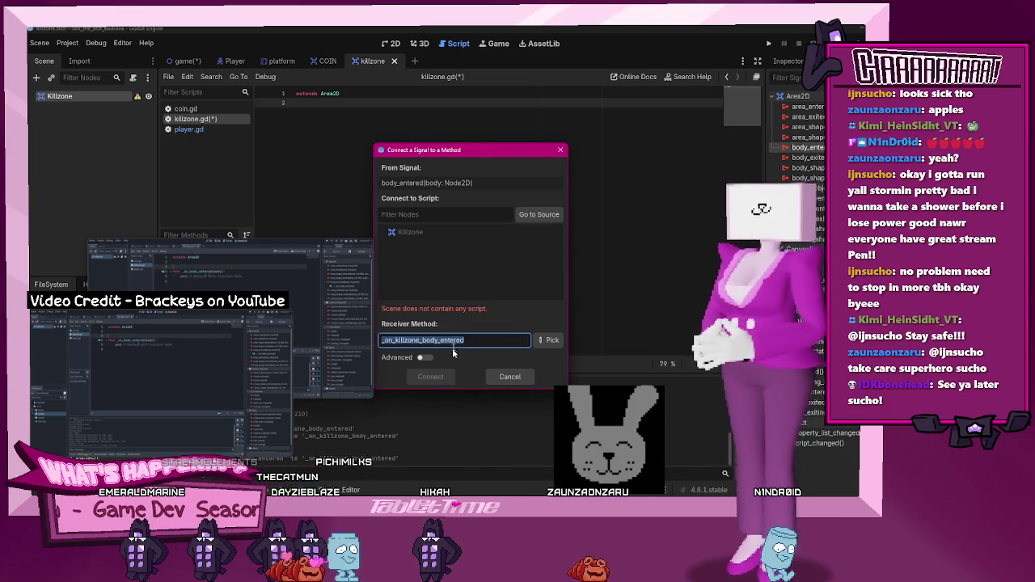
{"action": "left_click", "coordinate": [439, 380]}
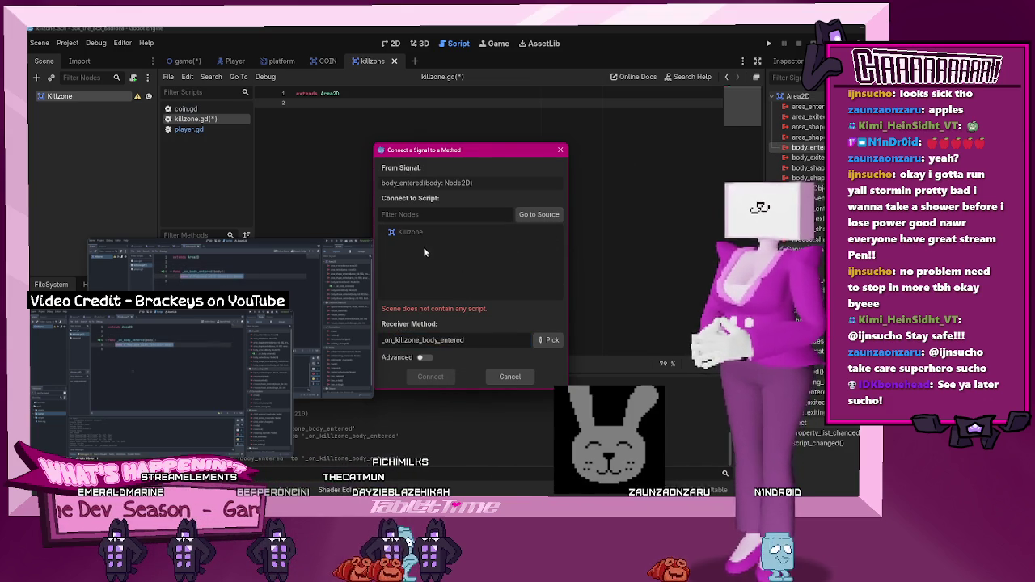
{"action": "left_click", "coordinate": [427, 234]}
{"action": "left_click", "coordinate": [438, 378]}
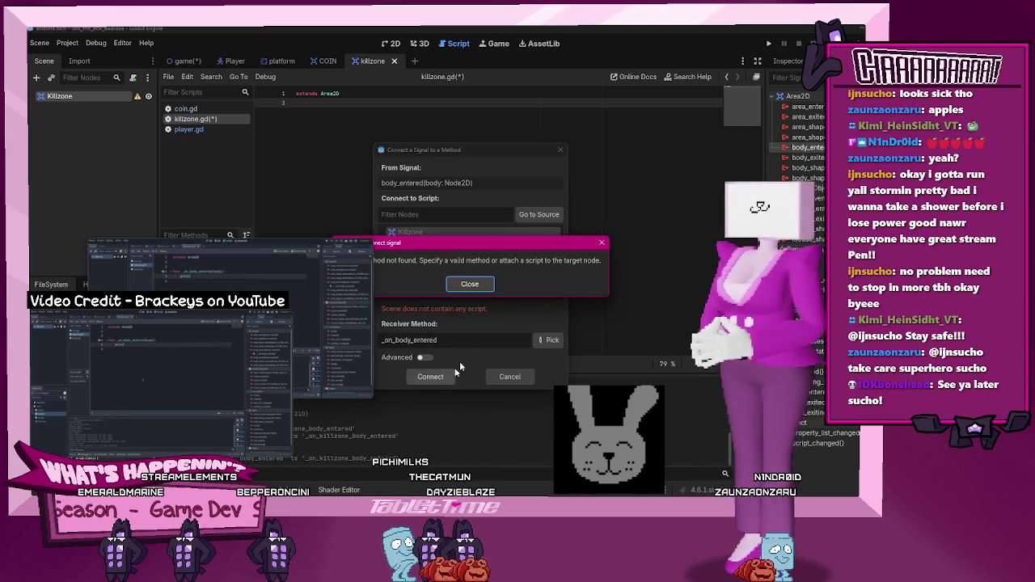
{"action": "left_click", "coordinate": [471, 288]}
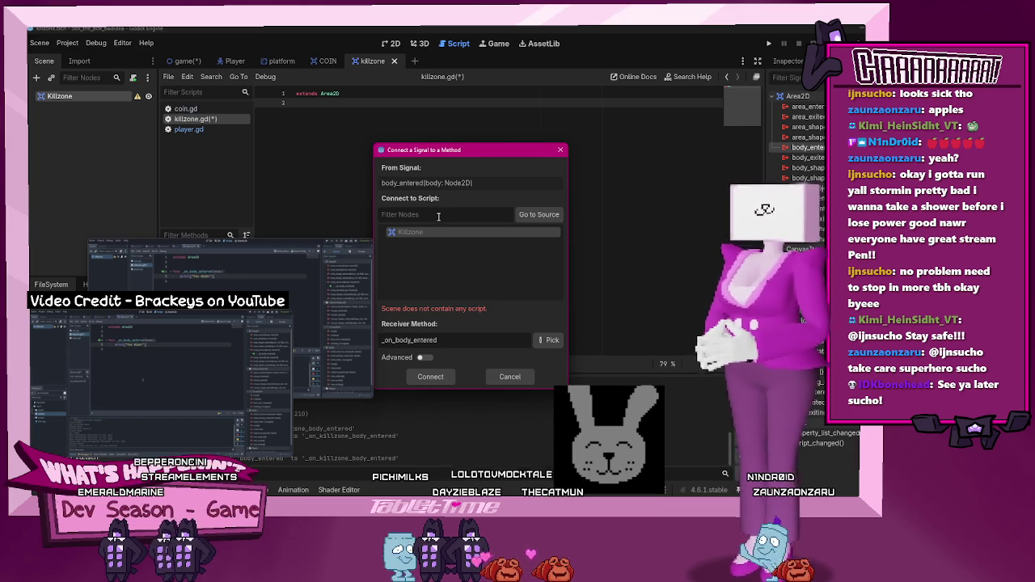
{"action": "left_click_drag", "start_coordinate": [437, 144], "coordinate": [486, 116]}
{"action": "left_click", "coordinate": [561, 349]}
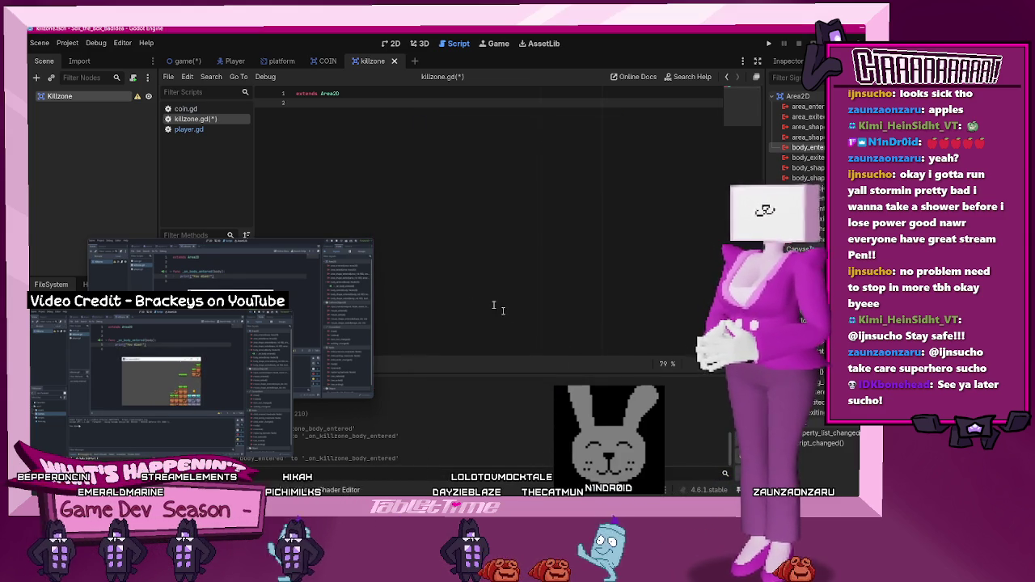
Attach the existing killzone.gd script to the Killzone node and save the scene.
{"action": "key", "text": "ctrl+s"}
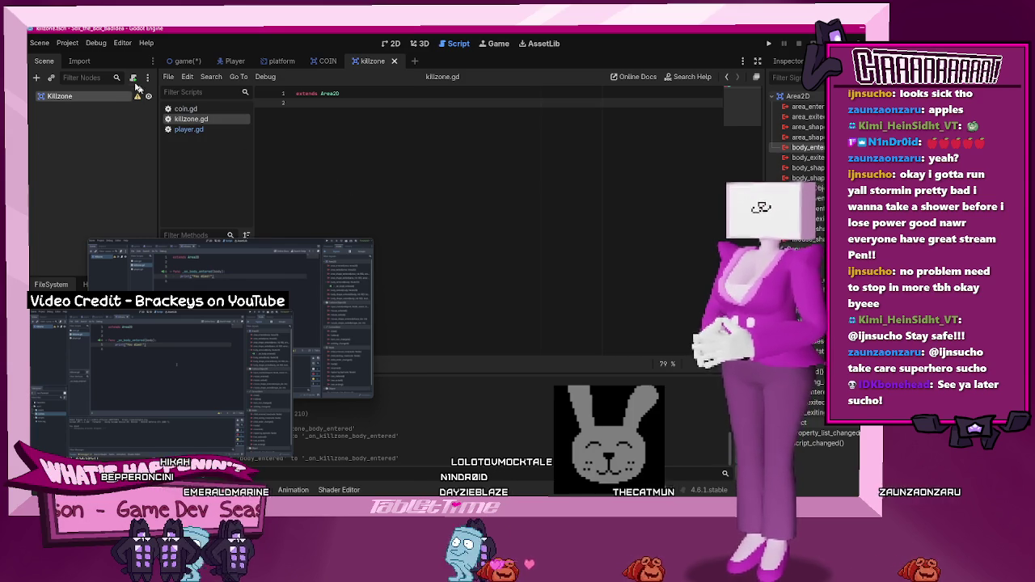
{"action": "left_click", "coordinate": [133, 78]}
{"action": "left_click", "coordinate": [422, 356]}
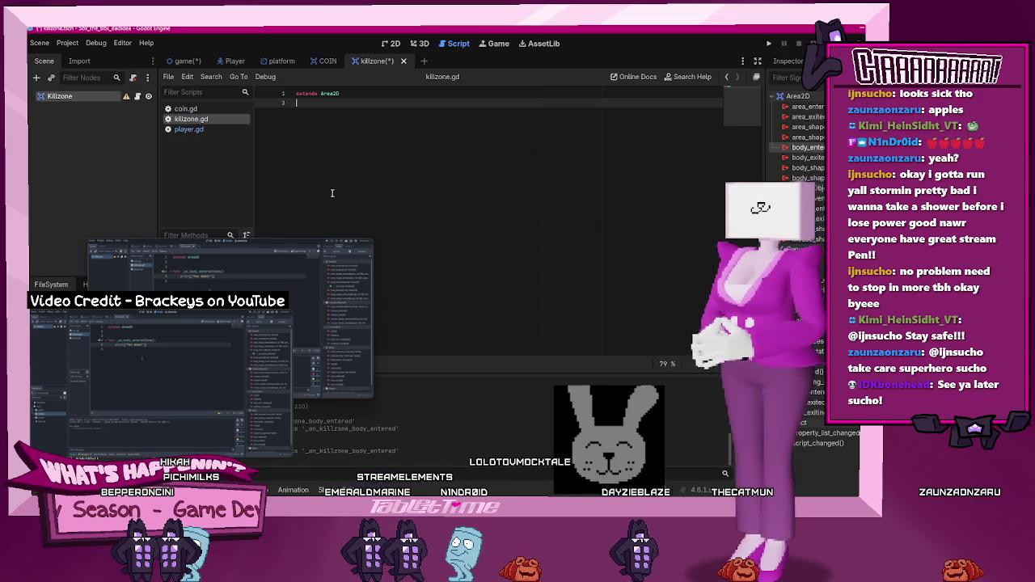
{"action": "key", "text": "ctrl+s"}
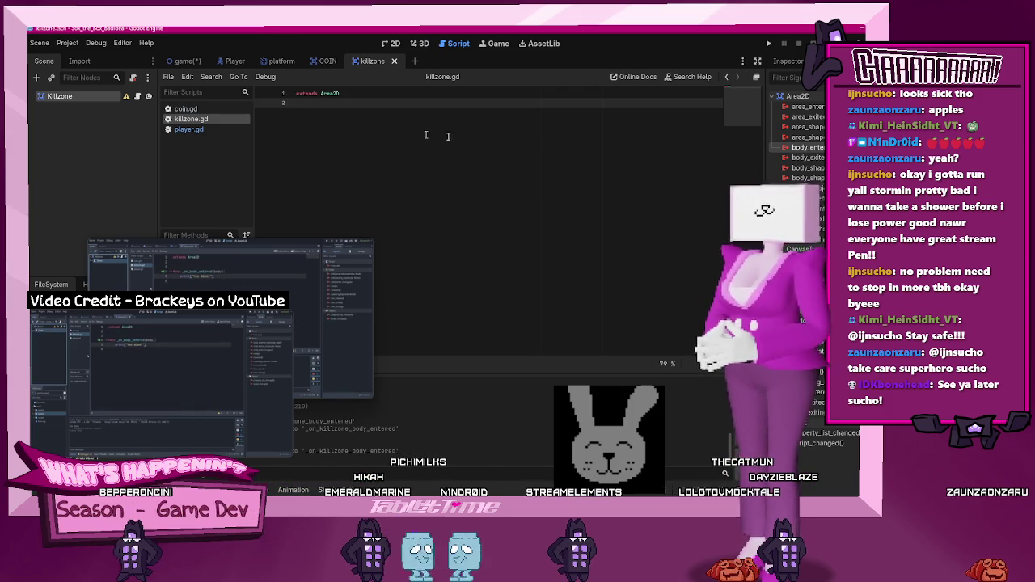
Connect body_entered to a generated _on_body_entered handler that prints "You Died".
{"action": "double_click", "coordinate": [786, 148]}
{"action": "left_click", "coordinate": [431, 376]}
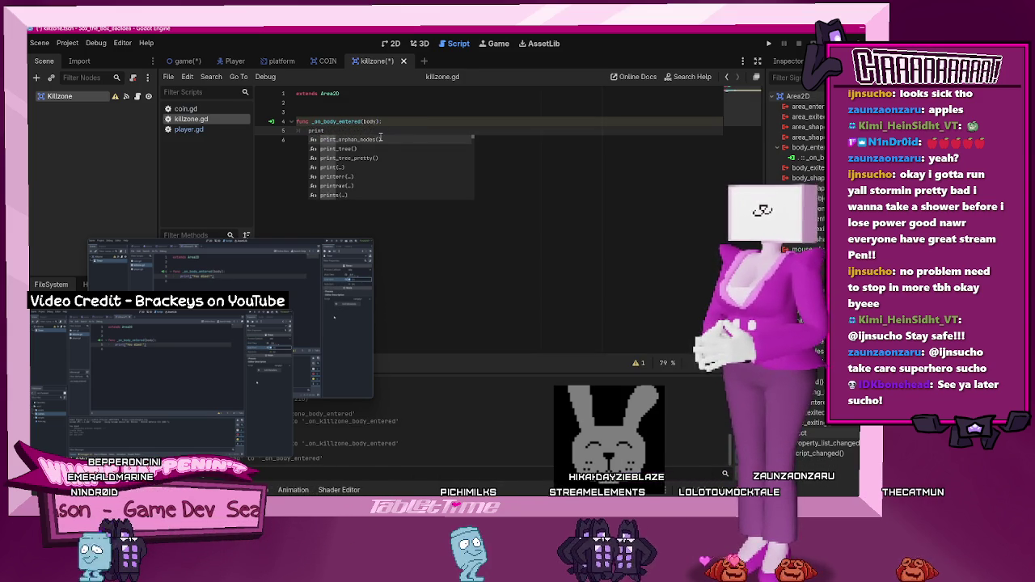
{"action": "type", "text": "(\"You Died"}
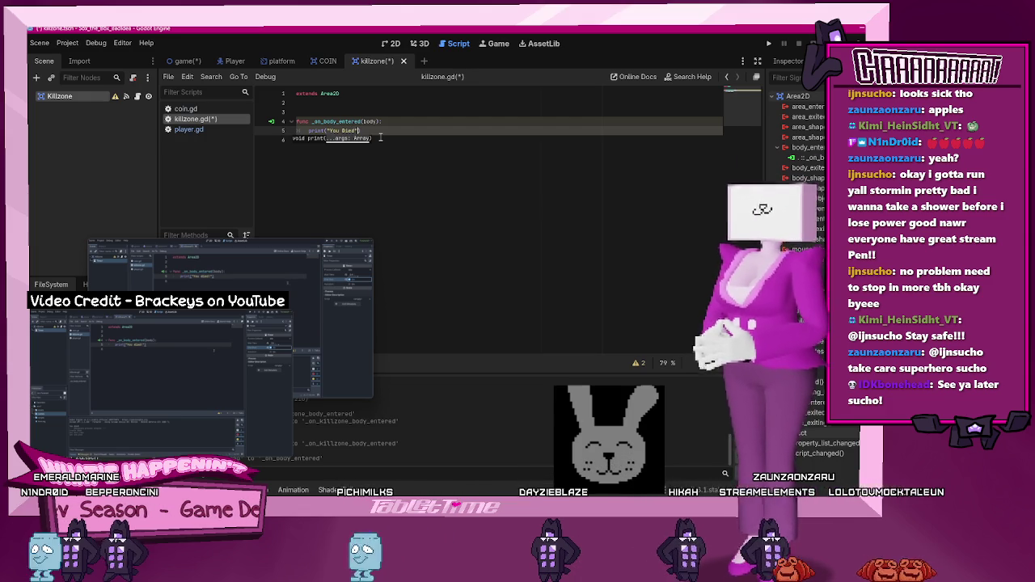
{"action": "key", "text": "End"}
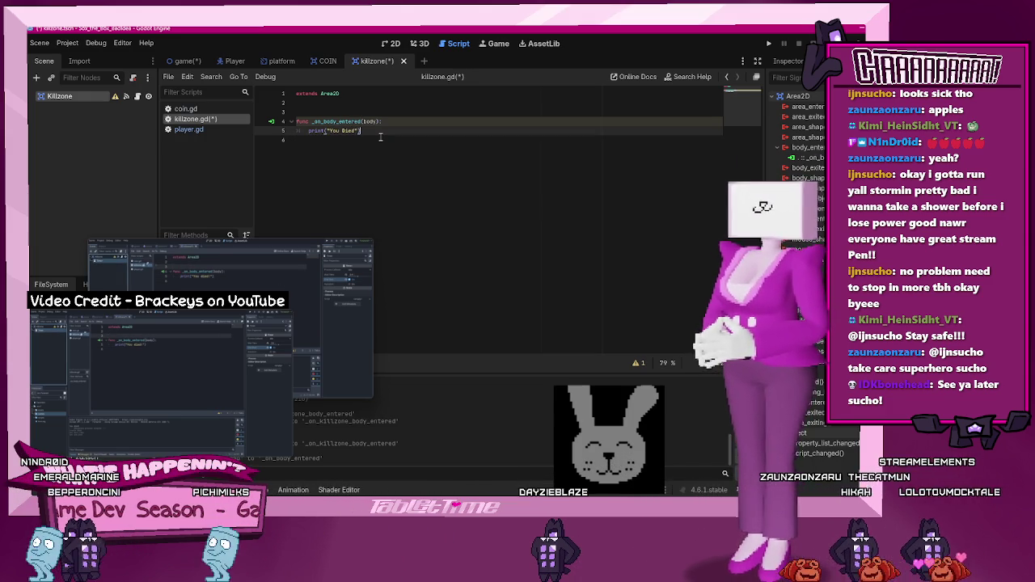
{"action": "key", "text": "Up"}
{"action": "key", "text": "Up"}
{"action": "key", "text": "Up"}
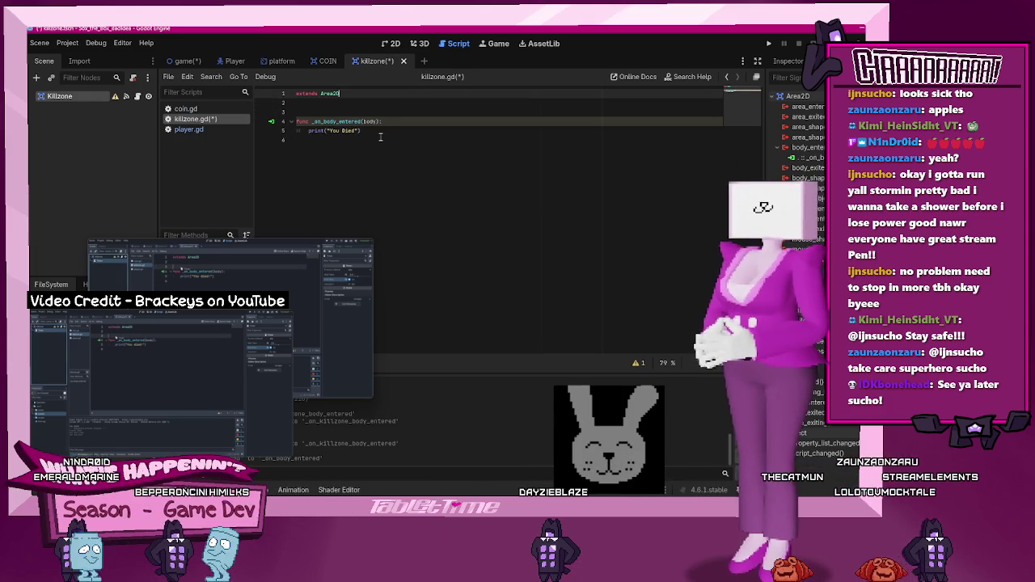
{"action": "key", "text": "Down"}
{"action": "key", "text": "Down"}
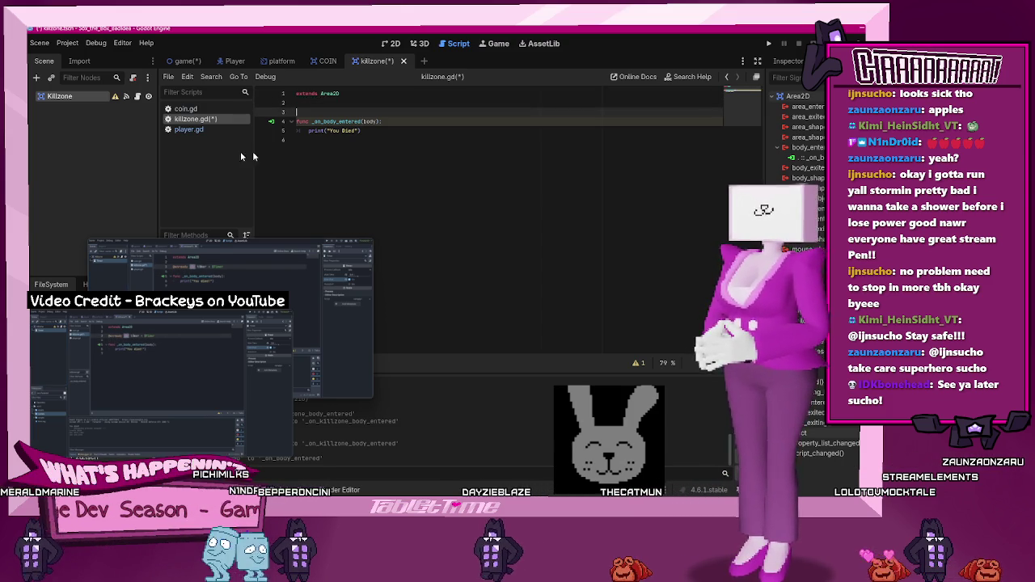
{"action": "mouse_move", "coordinate": [146, 449]}
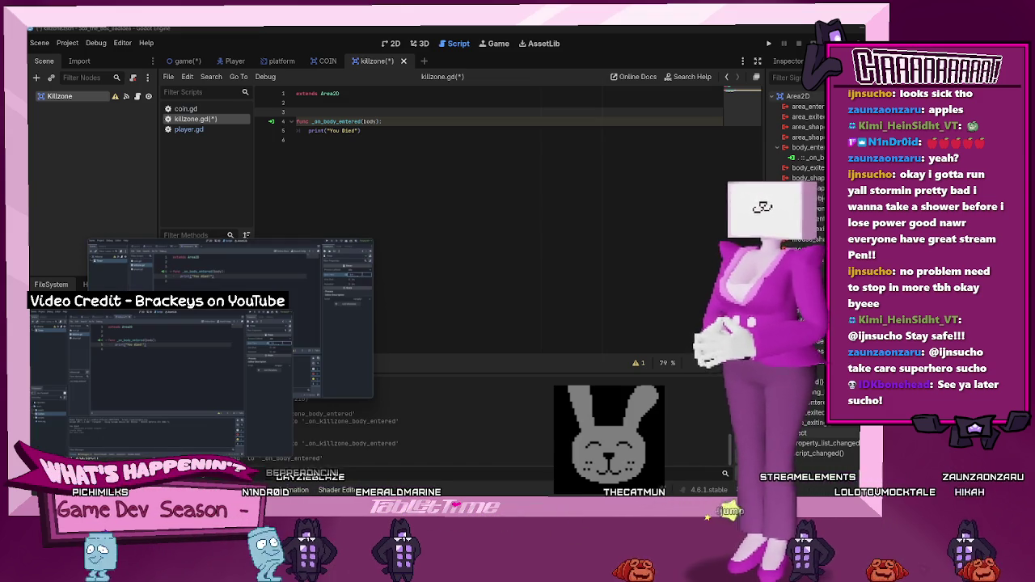
Add a Timer child node under Killzone and show its properties in the Inspector.
{"action": "left_click", "coordinate": [36, 79]}
{"action": "type", "text": "time"}
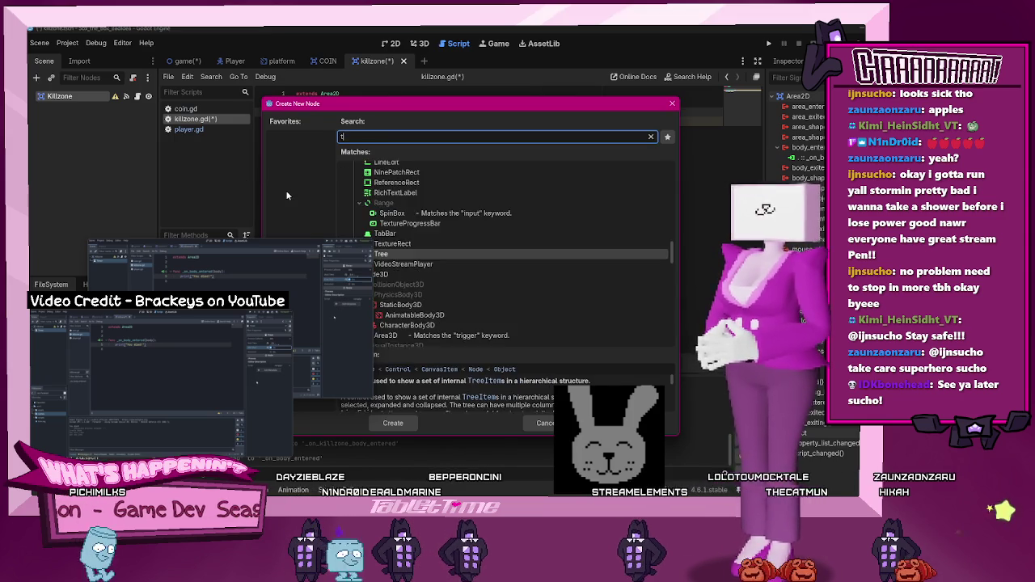
{"action": "type", "text": "r"}
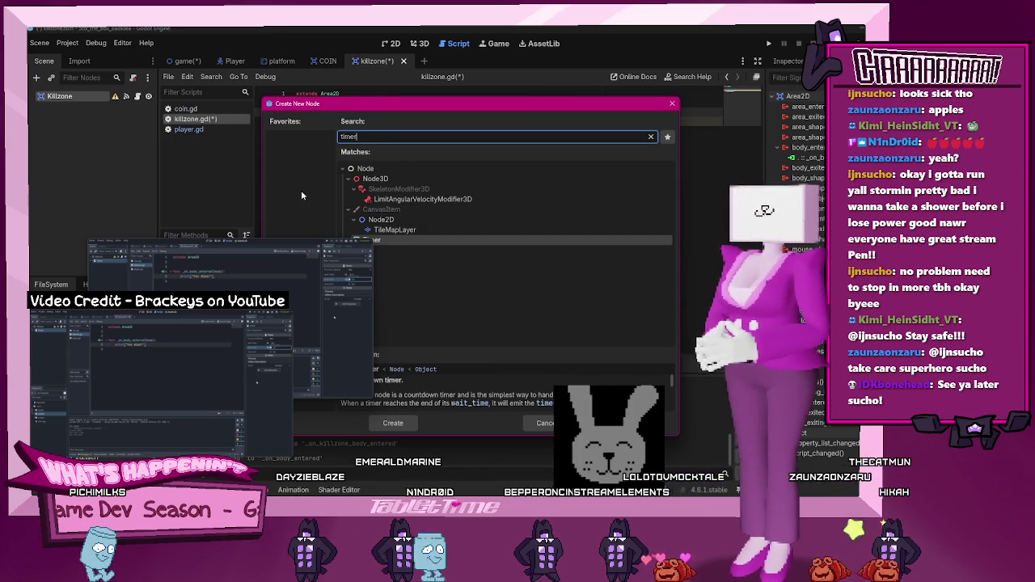
{"action": "double_click", "coordinate": [372, 240]}
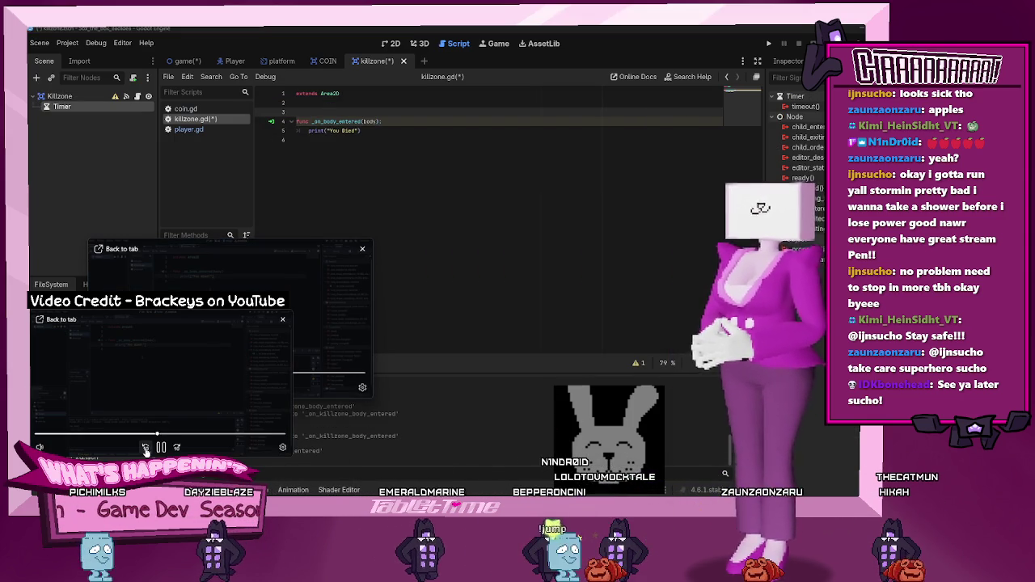
{"action": "left_click", "coordinate": [146, 449]}
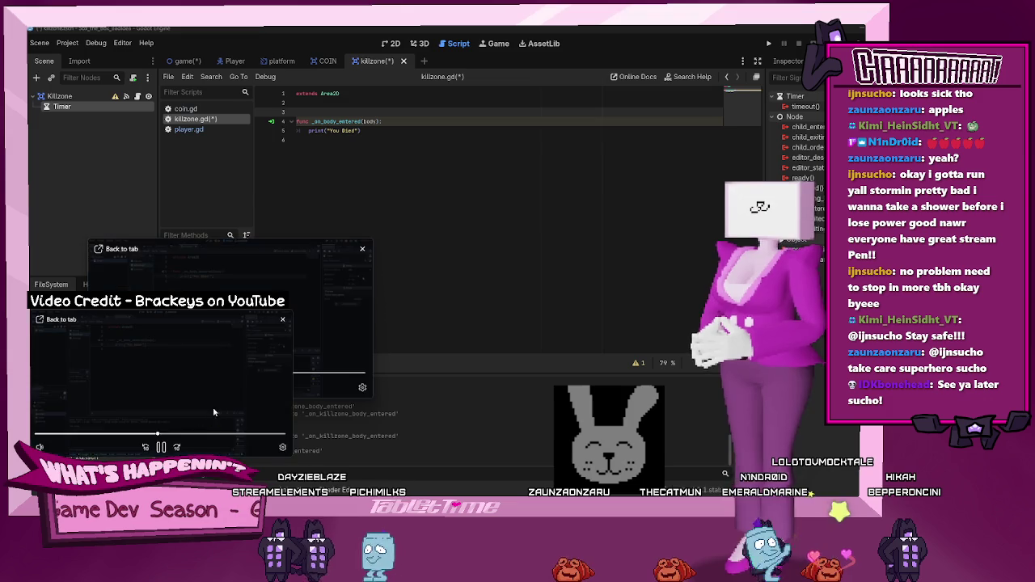
{"action": "left_click", "coordinate": [122, 166]}
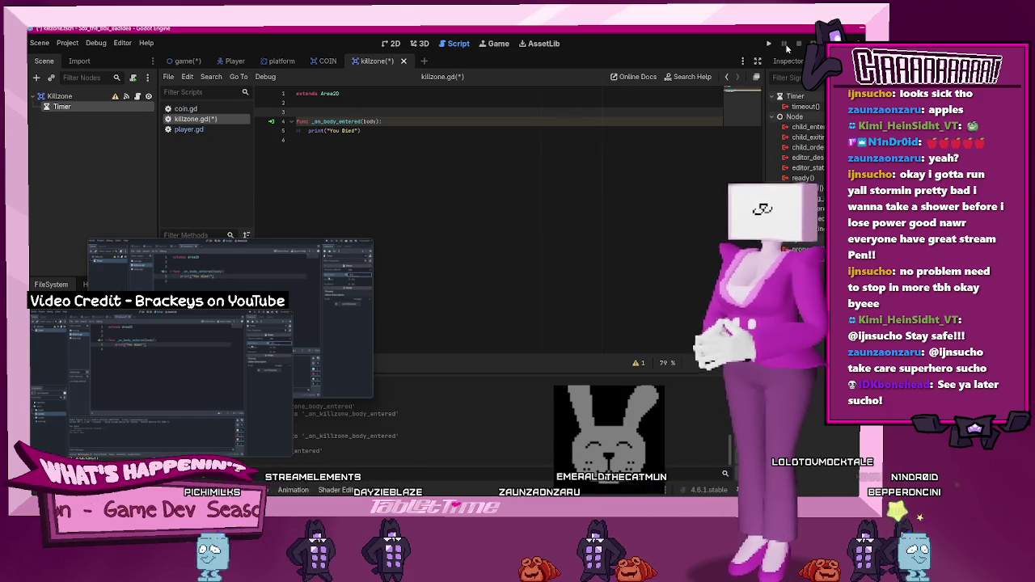
{"action": "left_click", "coordinate": [788, 60]}
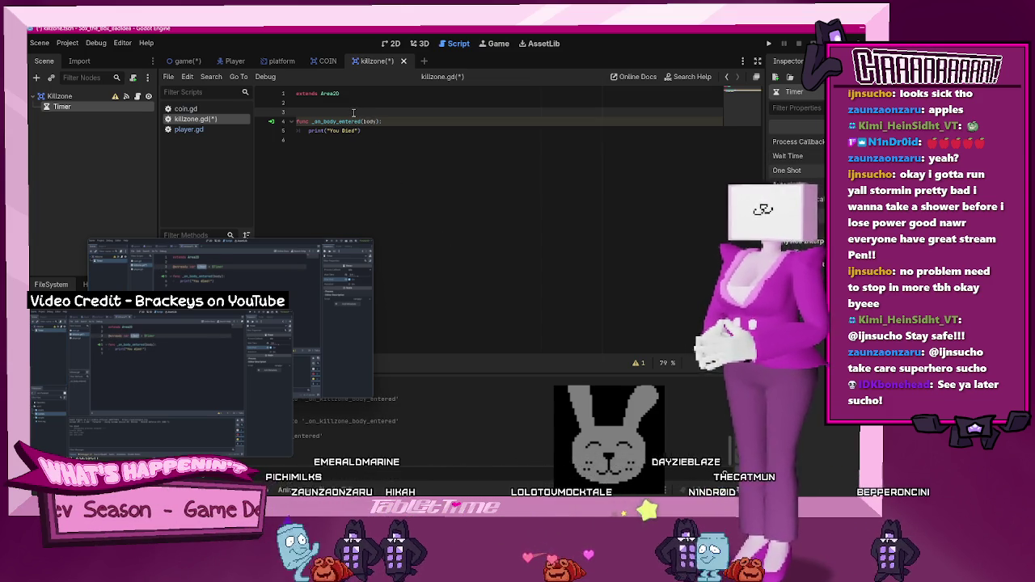
{"action": "key", "text": "Return"}
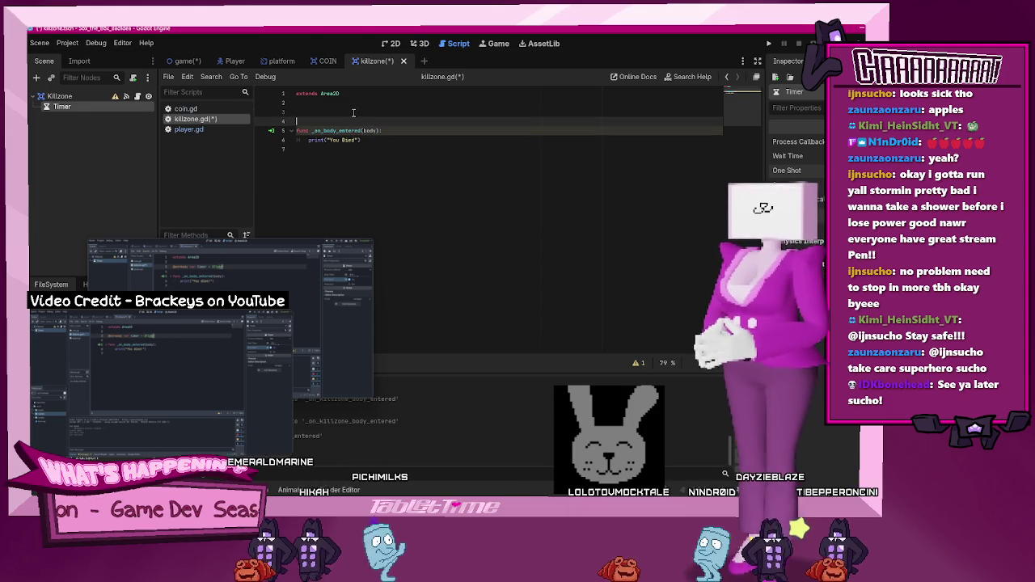
{"action": "left_click", "coordinate": [353, 113]}
{"action": "type", "text": "@onready "}
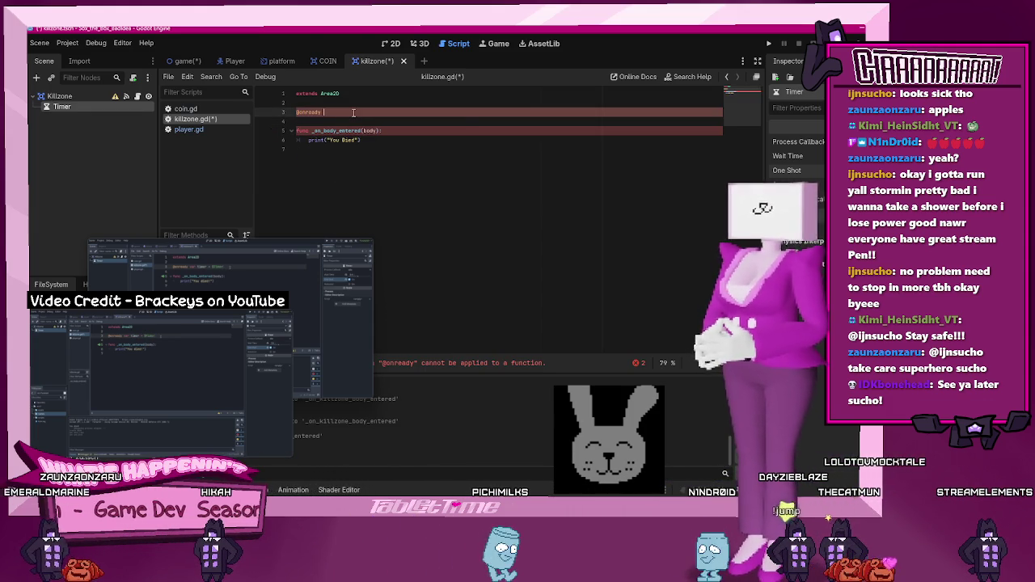
{"action": "type", "text": "va"}
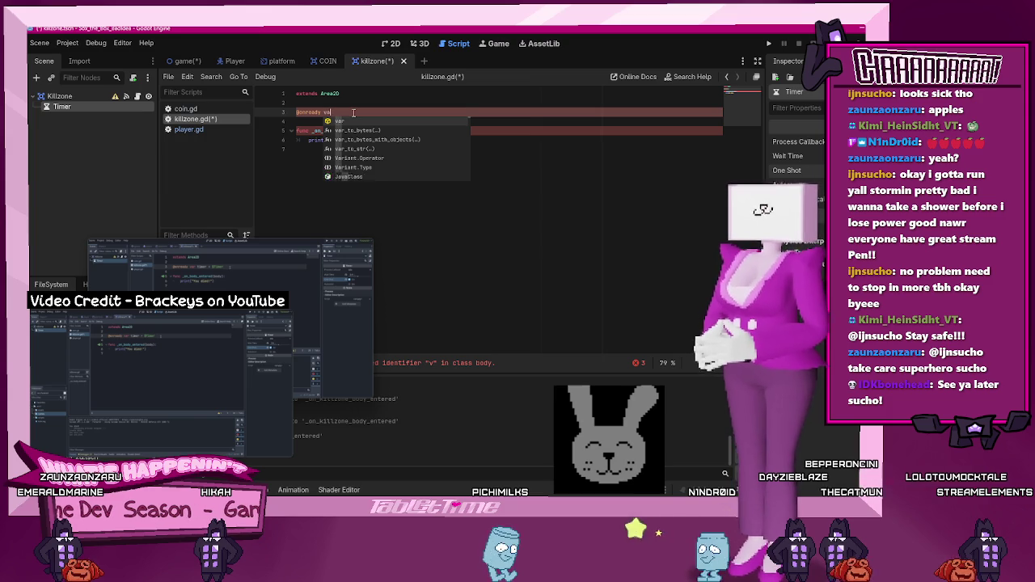
{"action": "type", "text": "r timer \"$"}
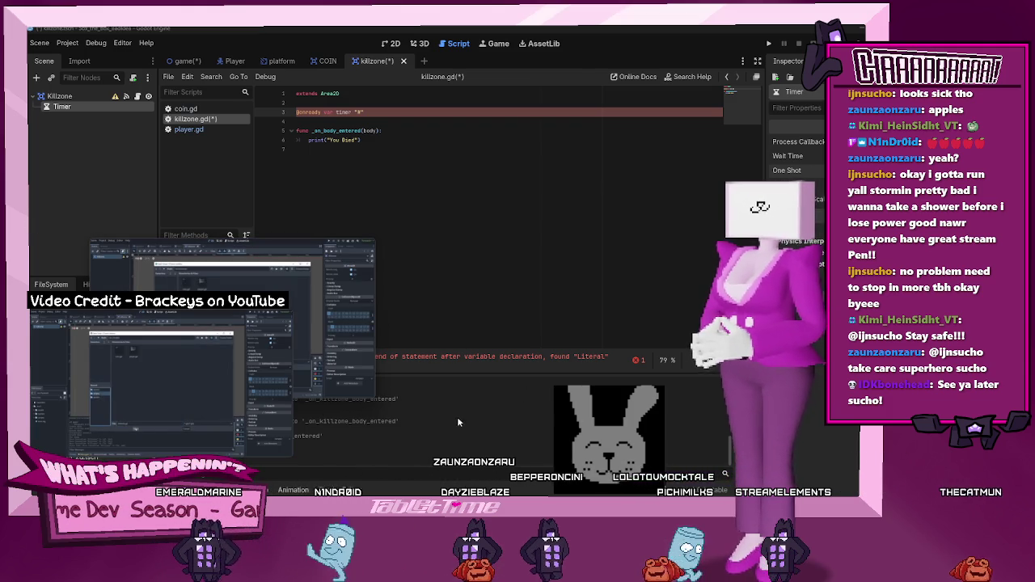
{"action": "mouse_move", "coordinate": [298, 394]}
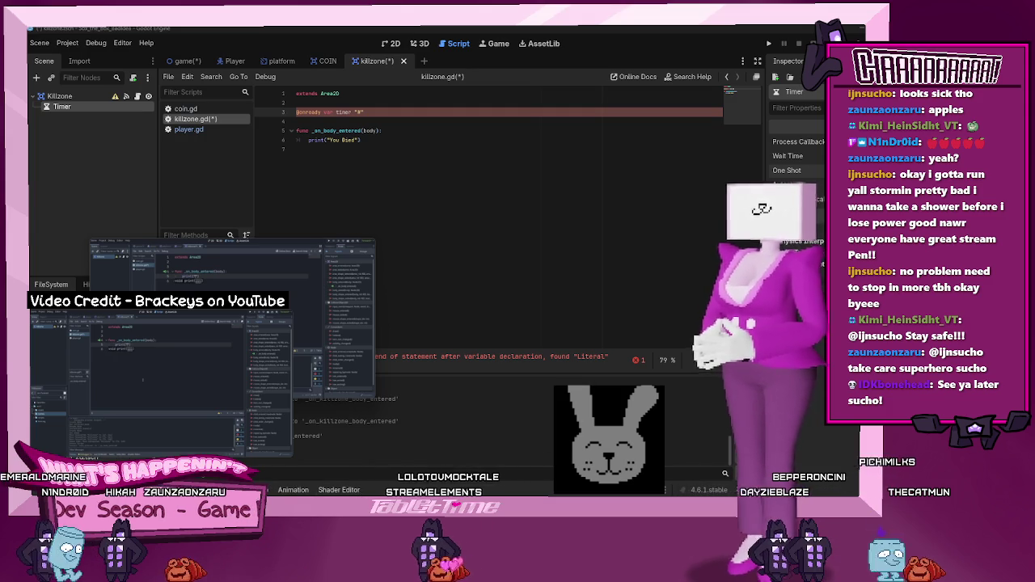
{"action": "mouse_move", "coordinate": [190, 451]}
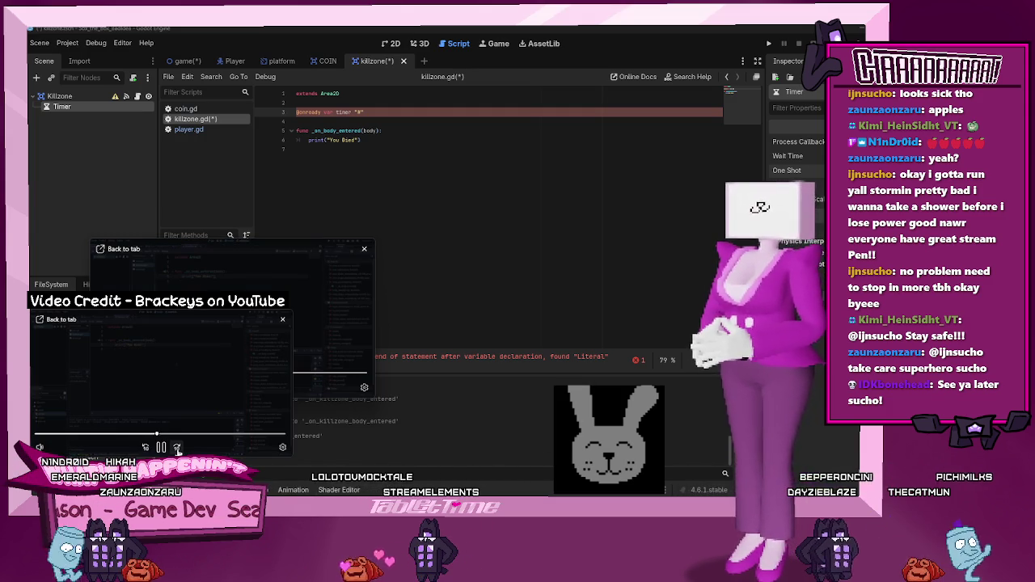
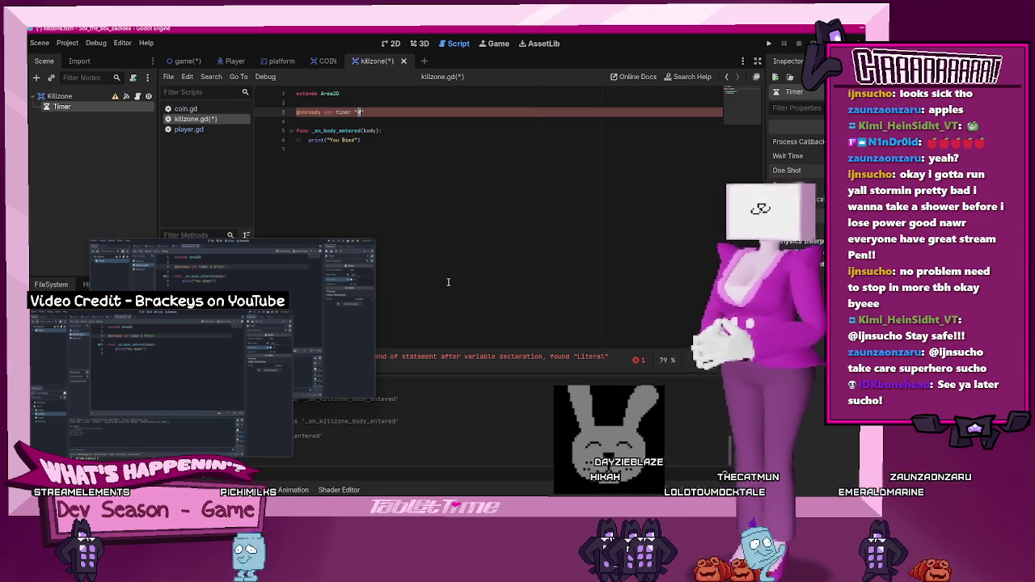
Declare the $Timer reference, add timer.start() after the 'You Died' print, and save killzone.gd.
{"action": "type", "text": "$"}
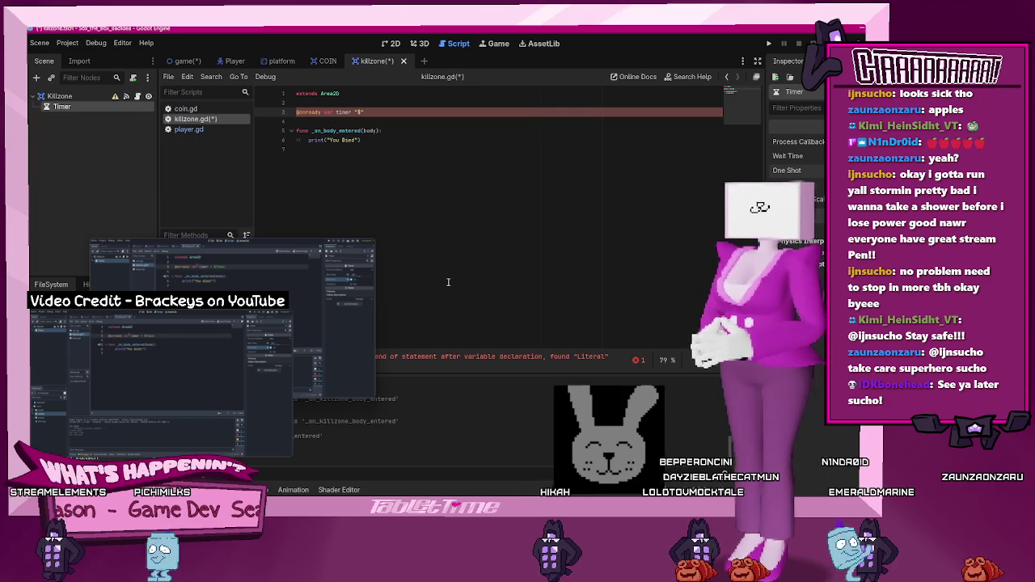
{"action": "type", "text": "Timer"}
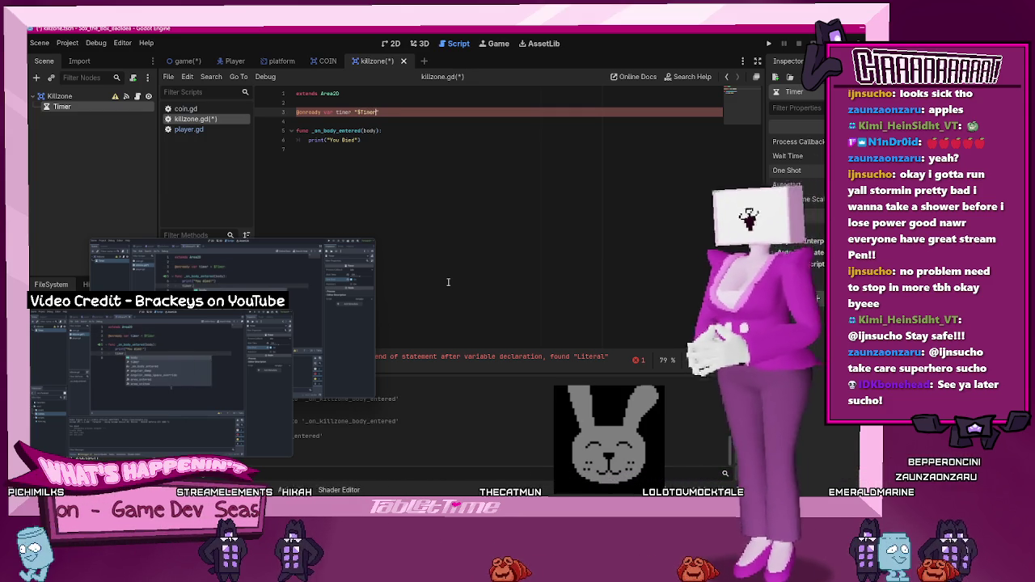
{"action": "key", "text": "Down"}
{"action": "key", "text": "Down"}
{"action": "key", "text": "Down"}
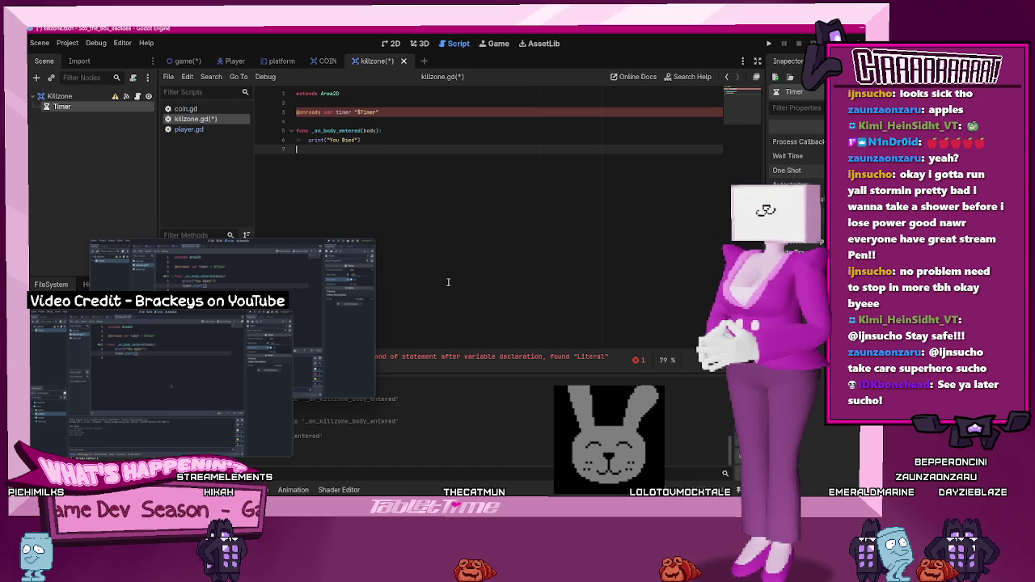
{"action": "key", "text": "Return"}
{"action": "type", "text": "timer.,"}
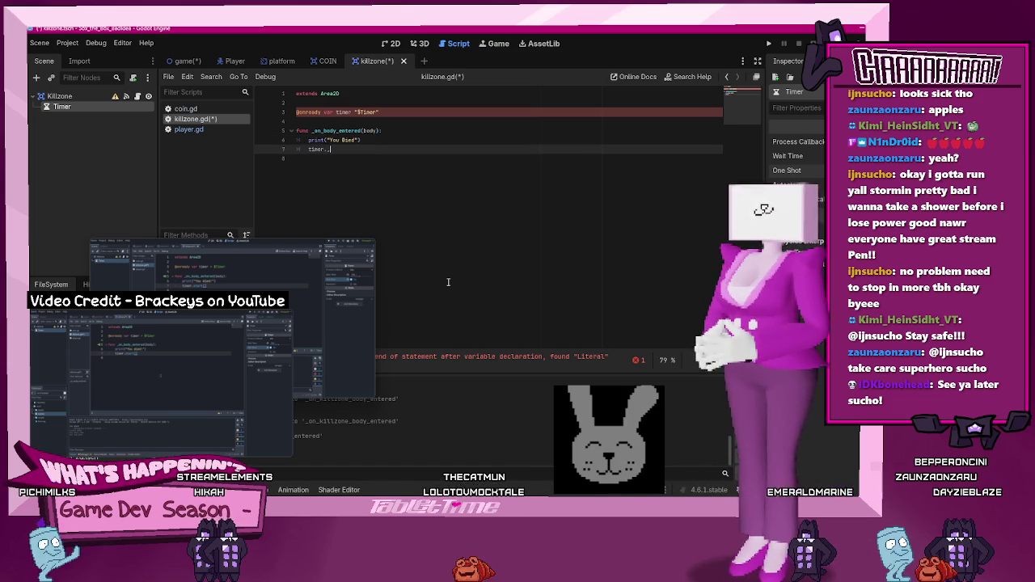
{"action": "key", "text": "BackSpace"}
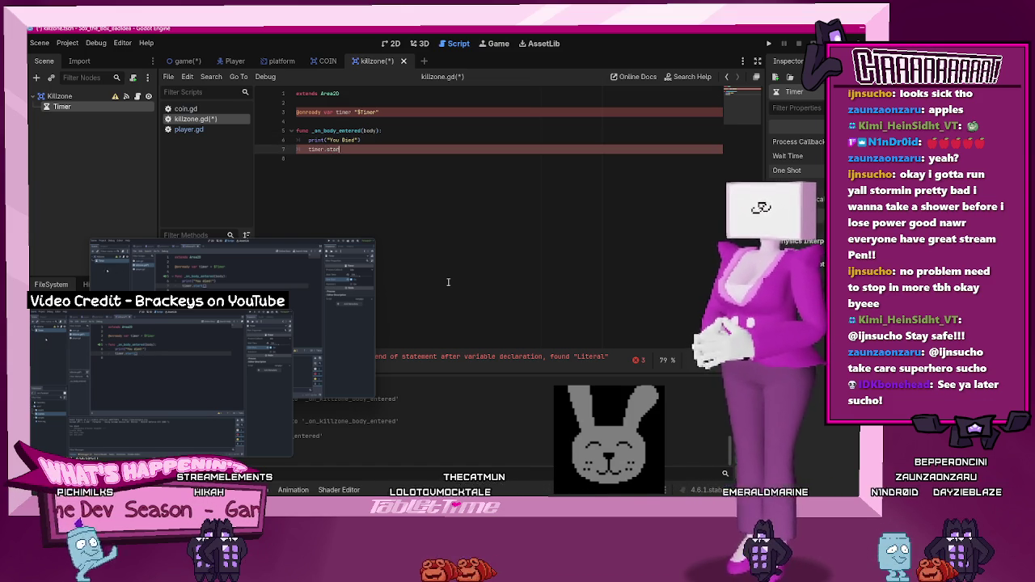
{"action": "type", "text": "rt d"}
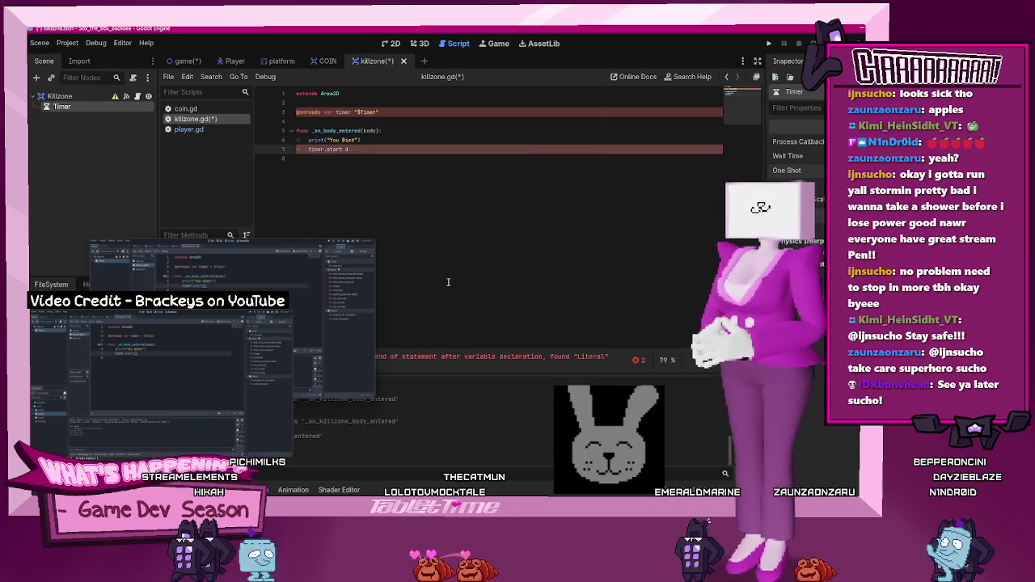
{"action": "type", "text": "()"}
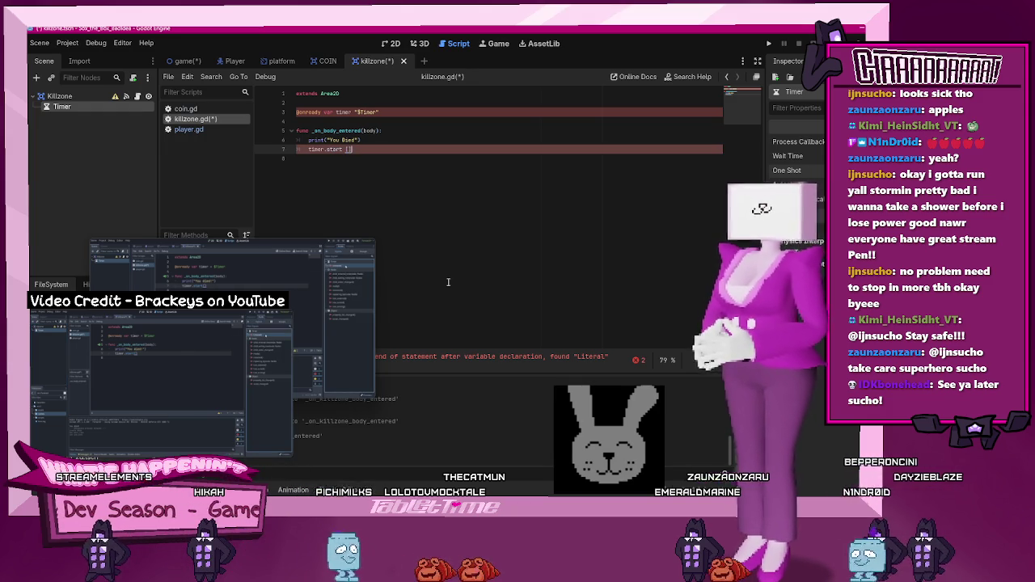
{"action": "type", "text": "ddddddddddddddddddddddddddd"}
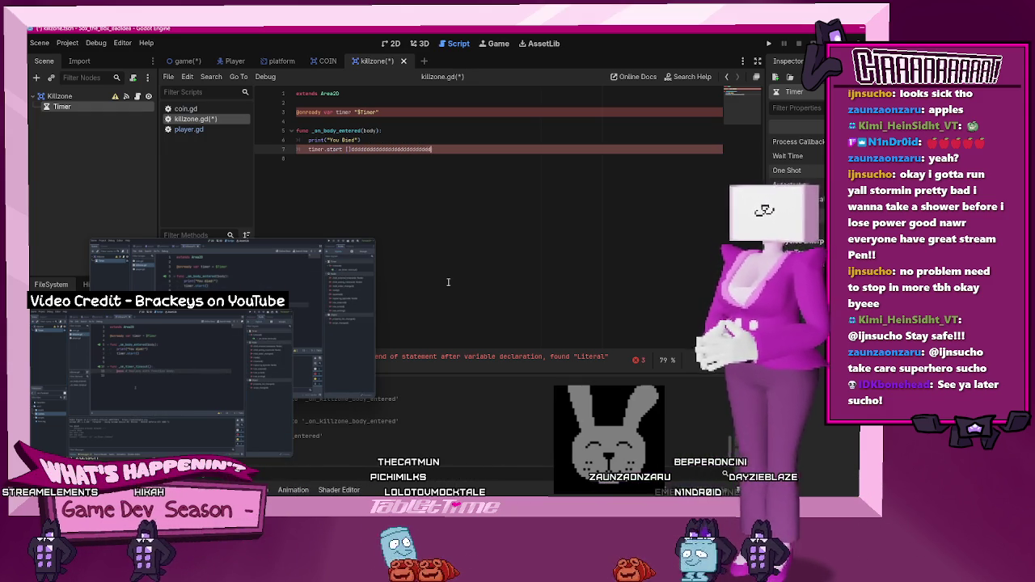
{"action": "key", "text": "BackSpace"}
{"action": "key", "text": "BackSpace"}
{"action": "key", "text": "BackSpace"}
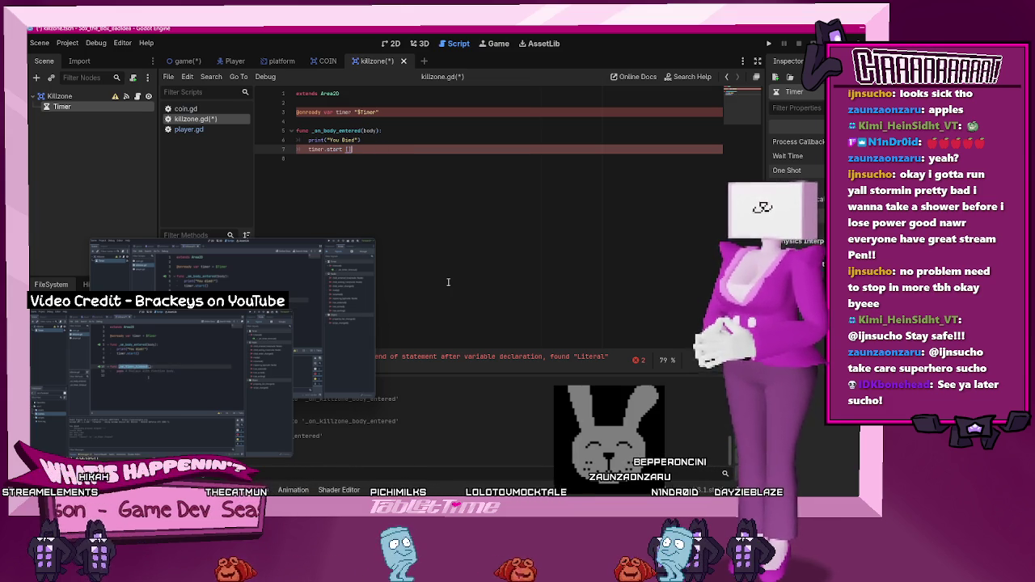
{"action": "key", "text": "ctrl+s"}
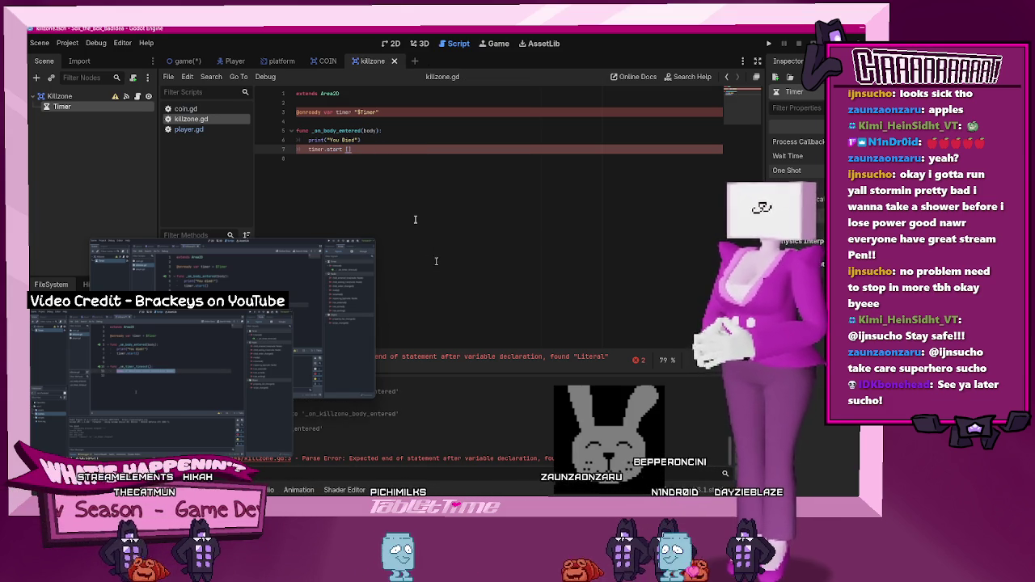
{"action": "left_click", "coordinate": [183, 60]}
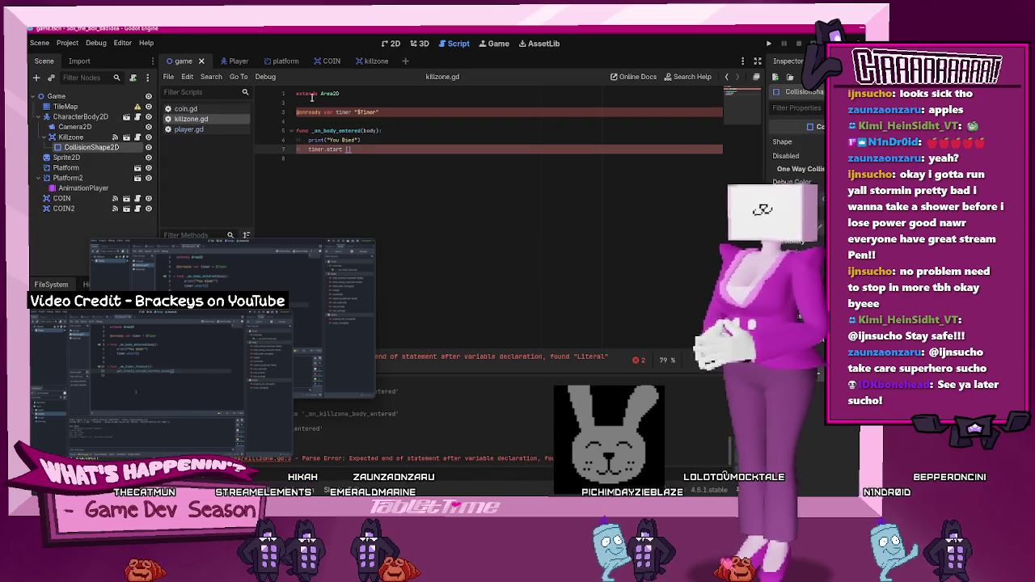
{"action": "left_click", "coordinate": [362, 62]}
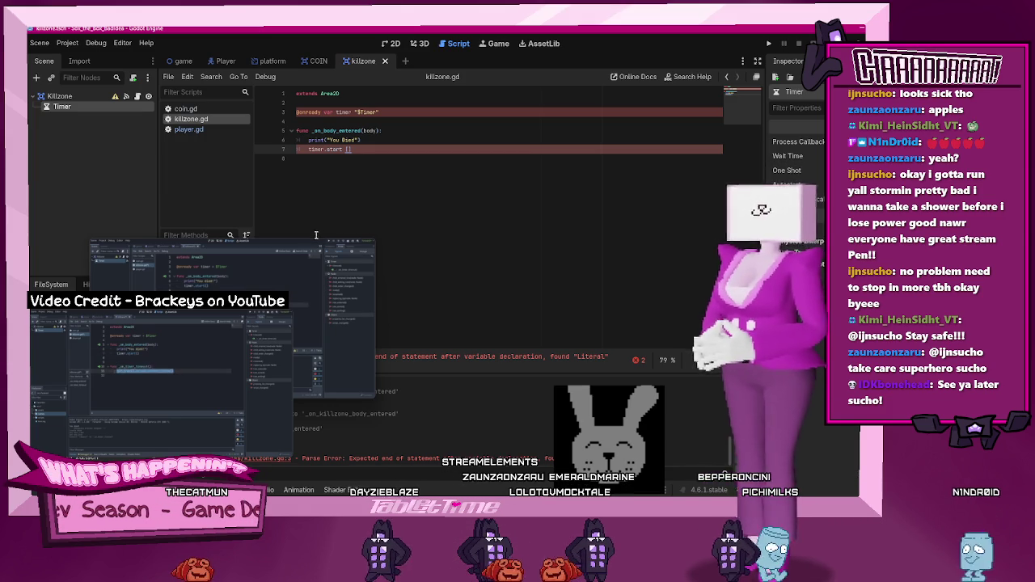
{"action": "mouse_move", "coordinate": [312, 346]}
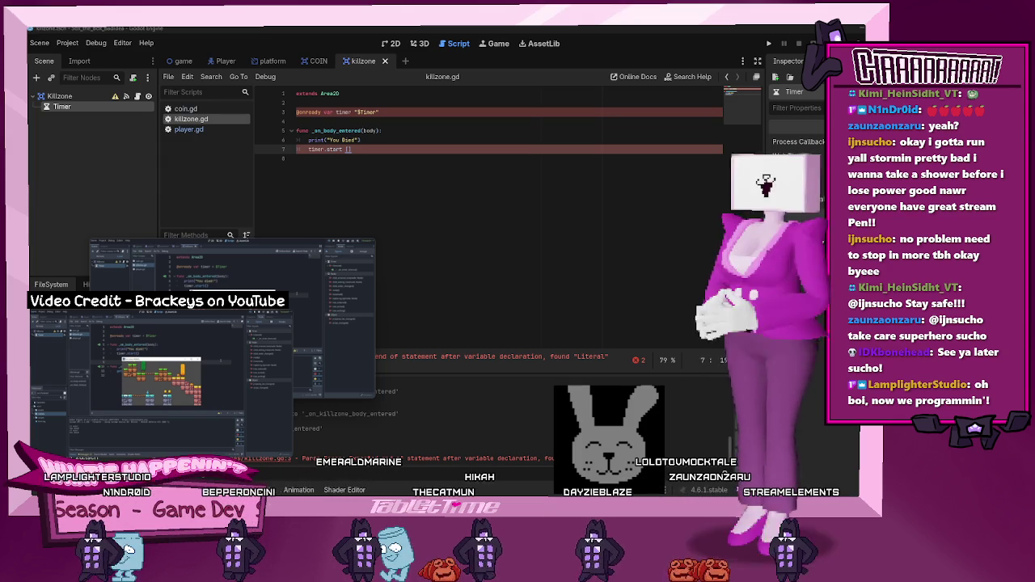
{"action": "key", "text": "F5"}
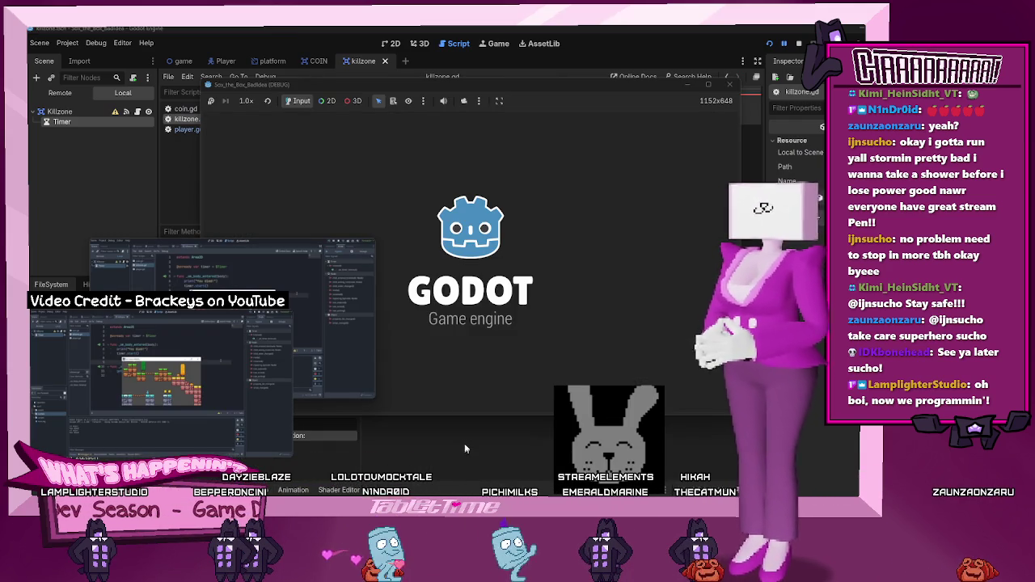
{"action": "left_click_drag", "start_coordinate": [414, 85], "coordinate": [477, 87]}
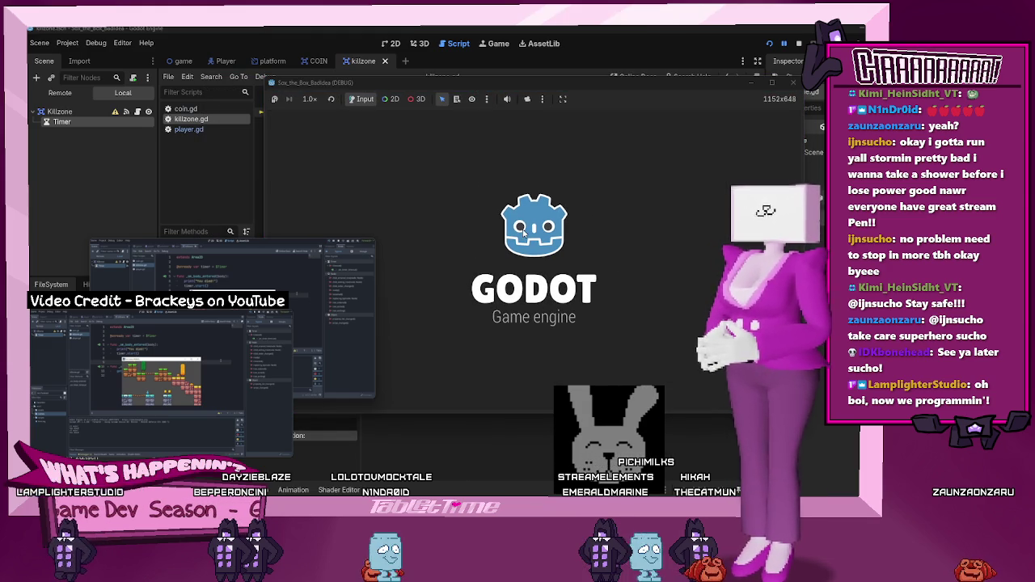
{"action": "left_click", "coordinate": [793, 82]}
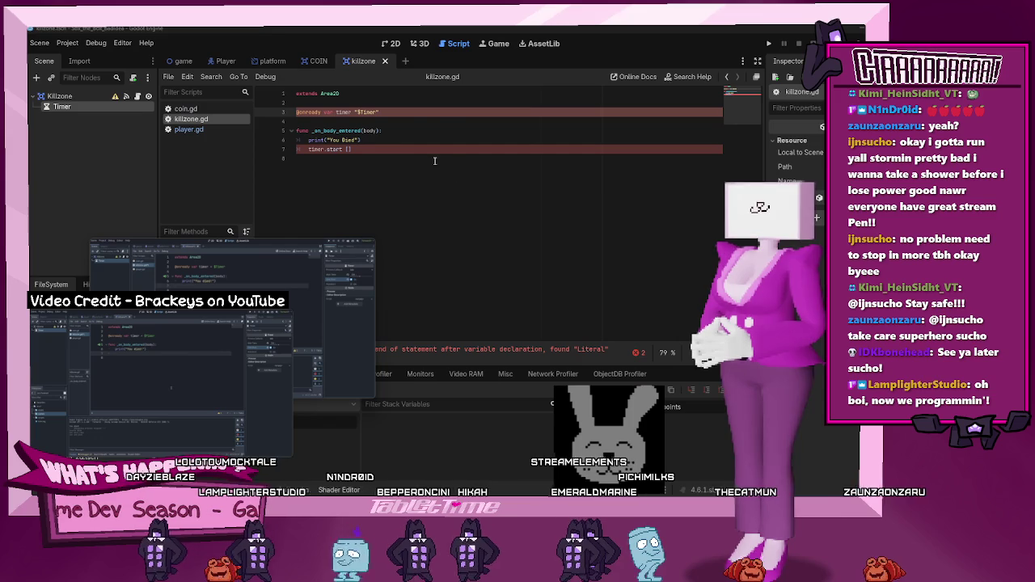
Connect the Timer node's timeout() signal to a new _on_timer_timeout function in killzone.gd.
{"action": "left_click", "coordinate": [353, 148]}
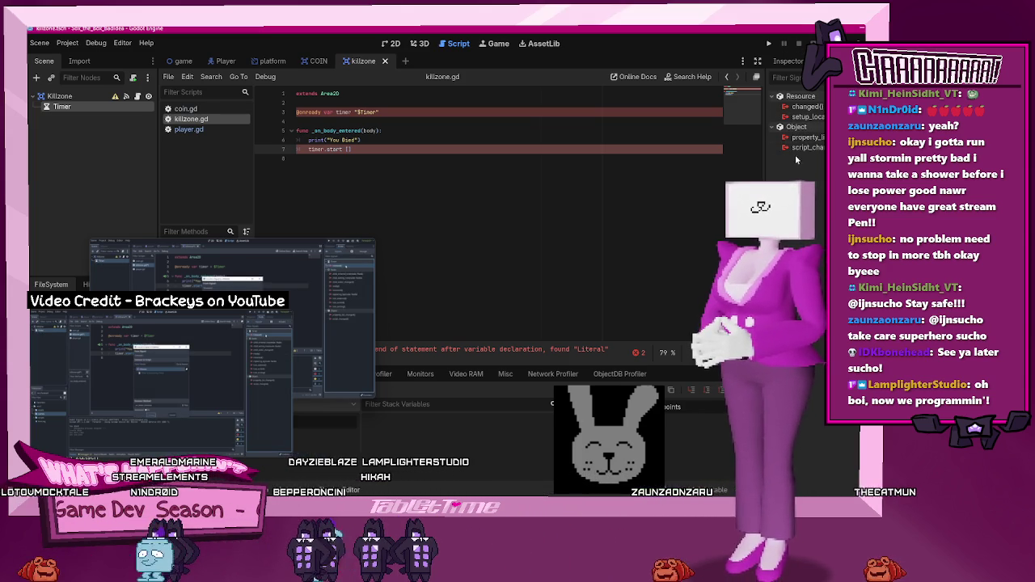
{"action": "left_click", "coordinate": [68, 109]}
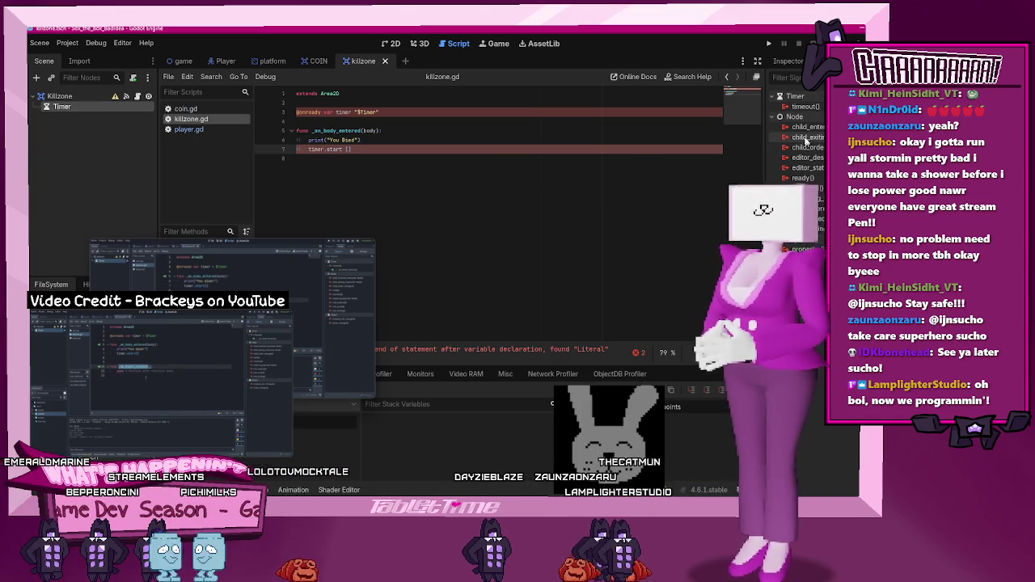
{"action": "double_click", "coordinate": [805, 106]}
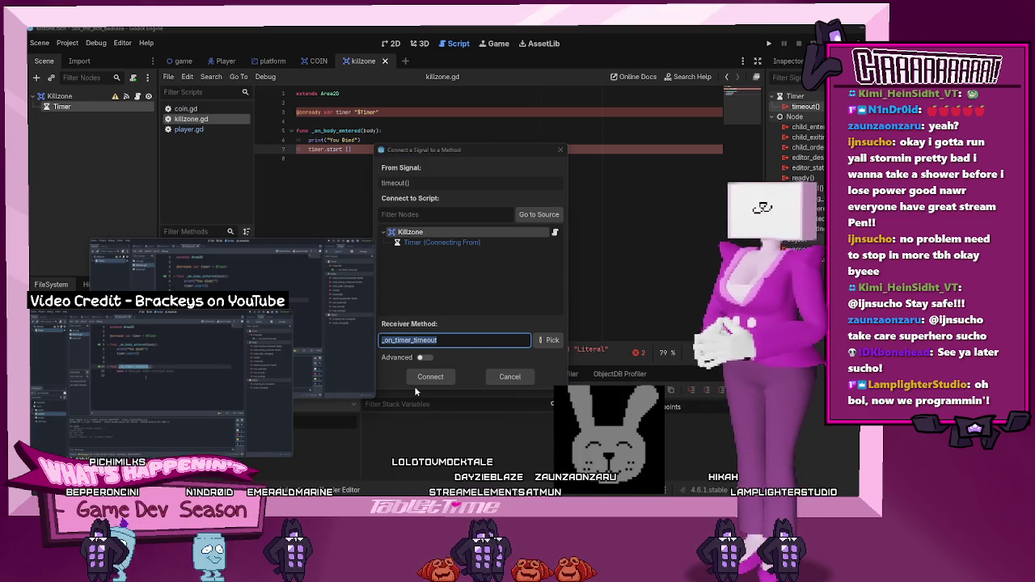
{"action": "left_click", "coordinate": [438, 378]}
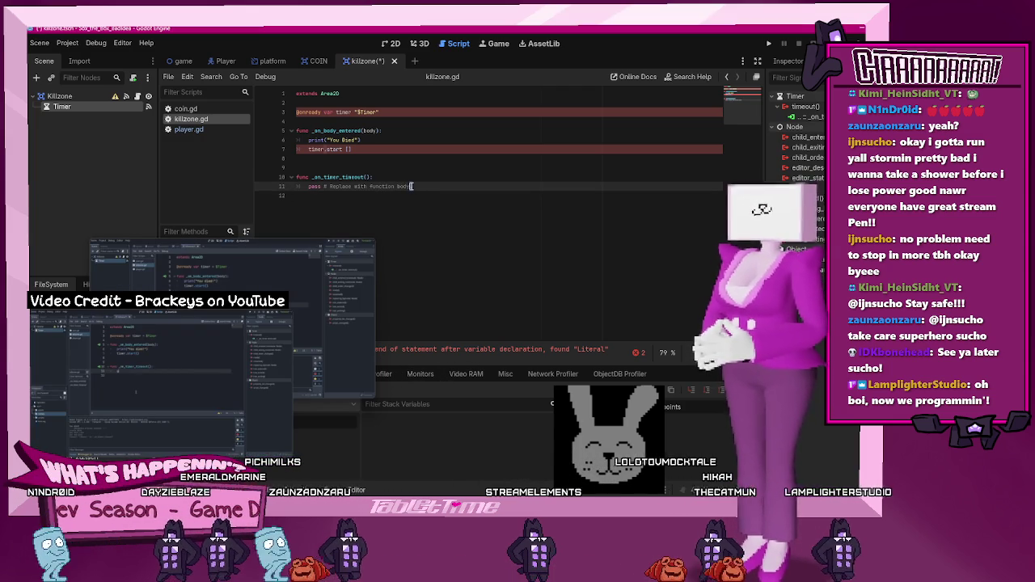
Replace pass in _on_timer_timeout with get_tree().reload_current_scene(), then run the game to test it.
{"action": "left_click", "coordinate": [341, 193]}
{"action": "key", "text": "Up"}
{"action": "key", "text": "End"}
{"action": "key", "text": "shift+Home"}
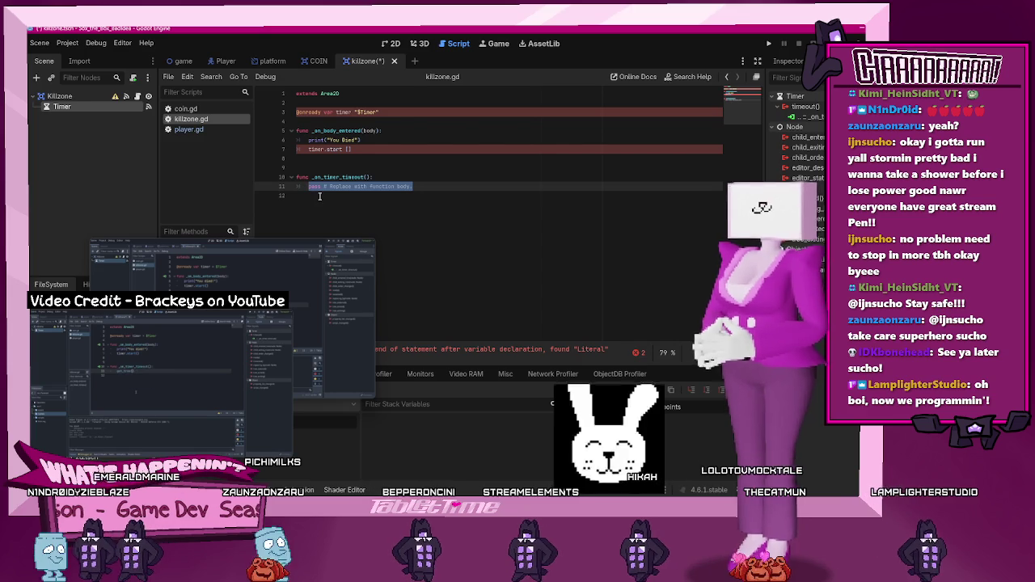
{"action": "type", "text": "get()."}
{"action": "key", "text": "BackSpace"}
{"action": "key", "text": "BackSpace"}
{"action": "key", "text": "BackSpace"}
{"action": "type", "text": "_"}
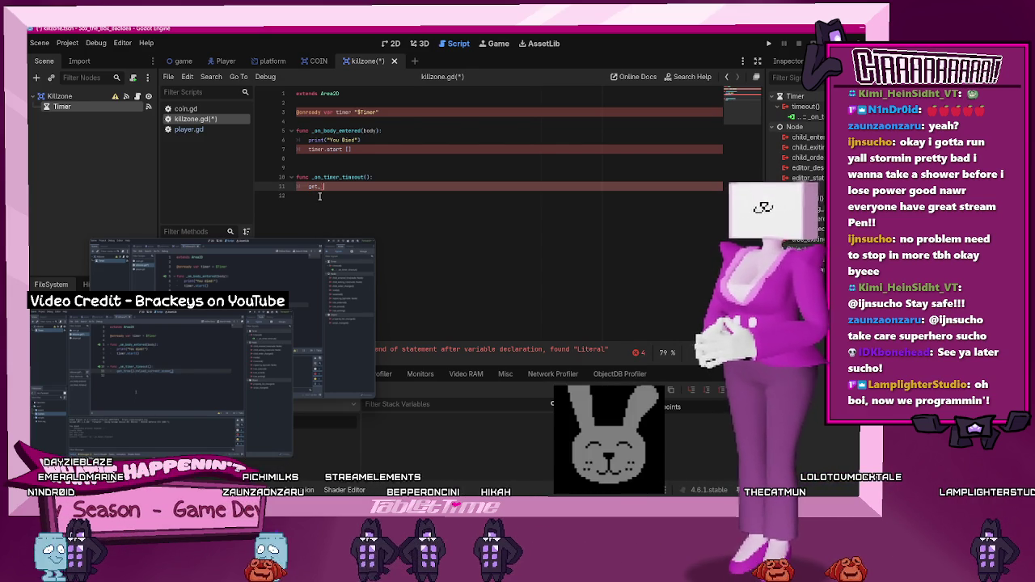
{"action": "type", "text": "tree"}
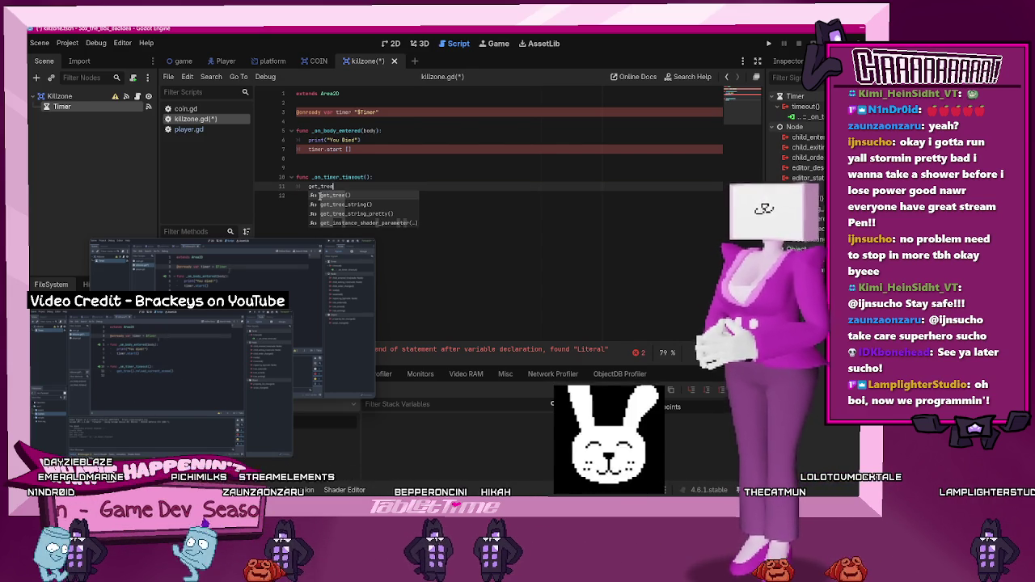
{"action": "key", "text": "Return"}
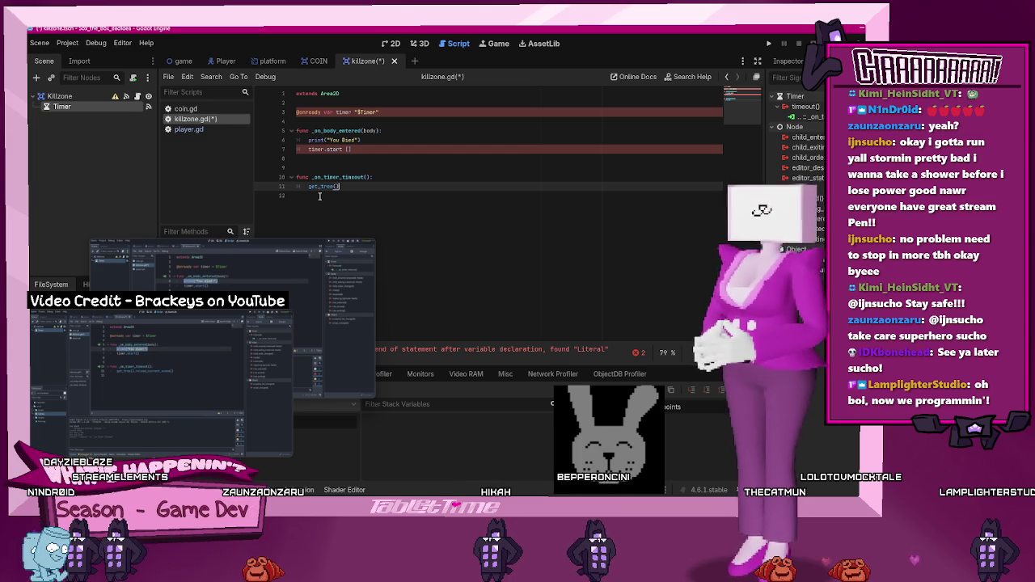
{"action": "type", "text": ".reloa"}
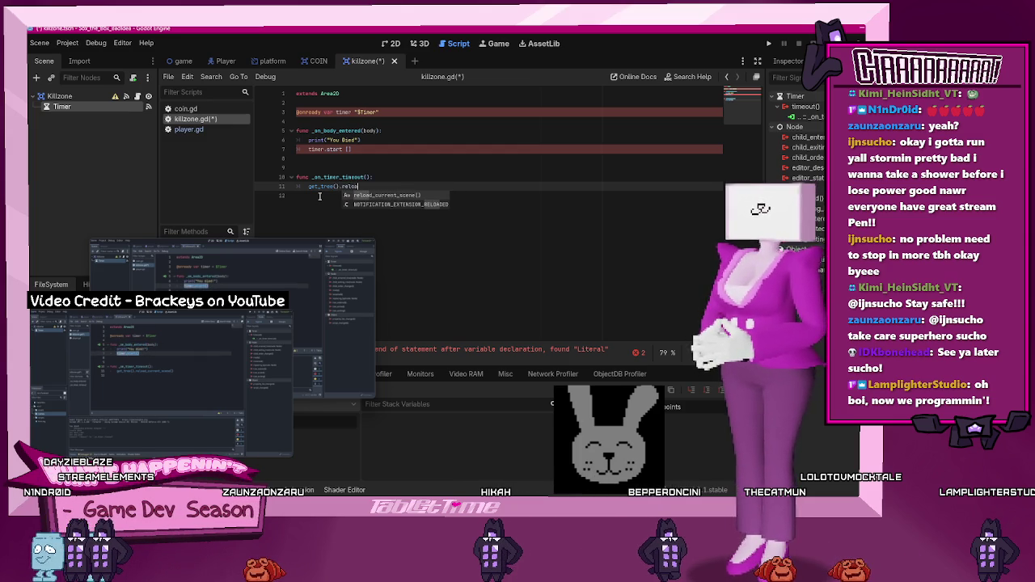
{"action": "type", "text": "d_current_"}
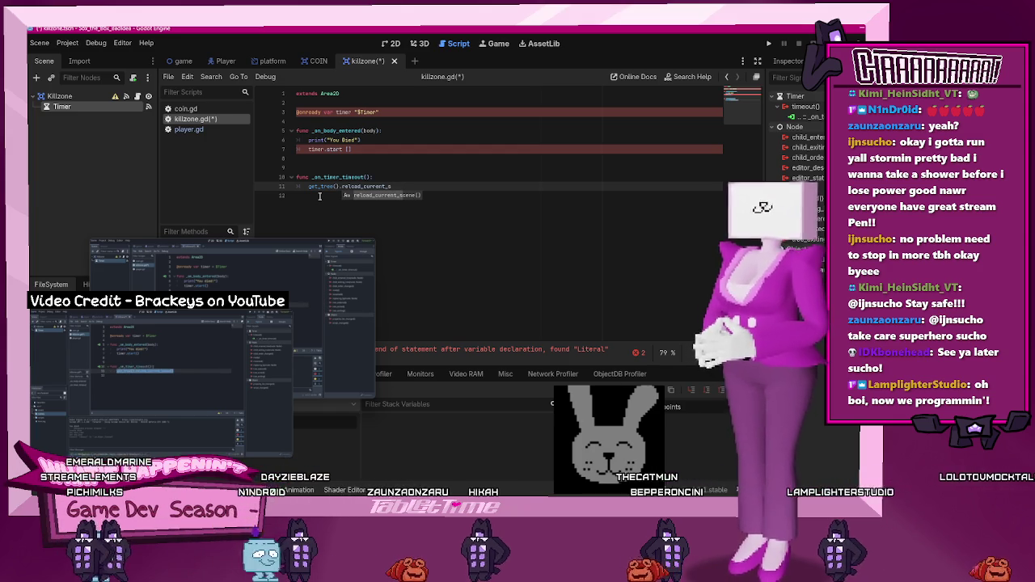
{"action": "type", "text": "scene("}
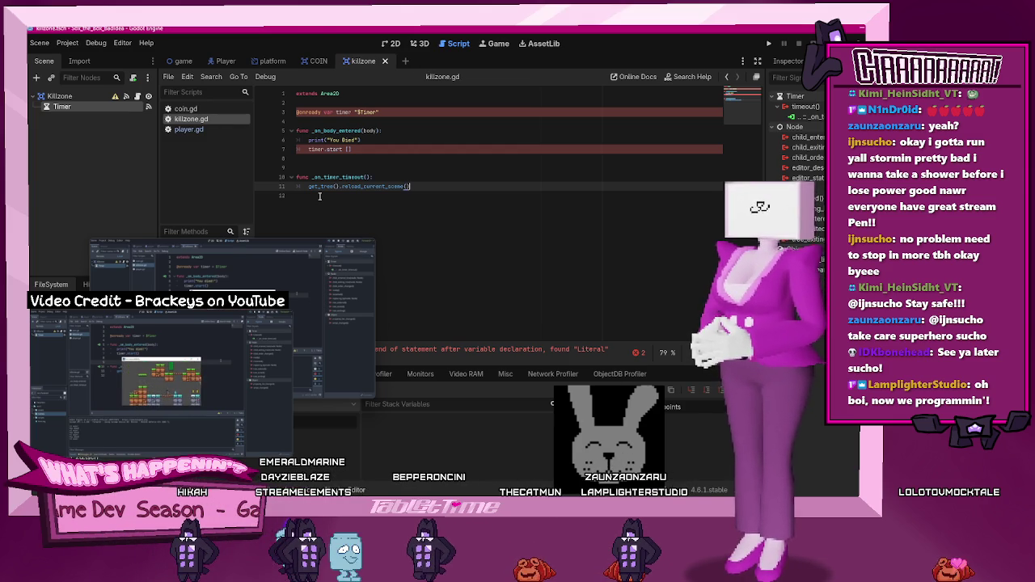
{"action": "left_click", "coordinate": [768, 45]}
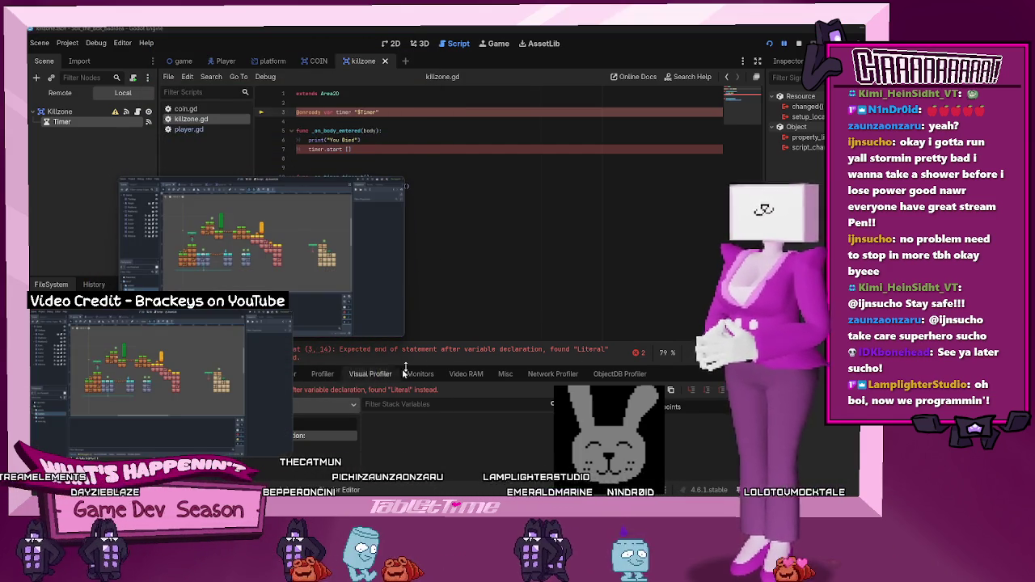
Rewind the tutorial video and put the caret in the timer.start call on line 7.
{"action": "mouse_move", "coordinate": [375, 296]}
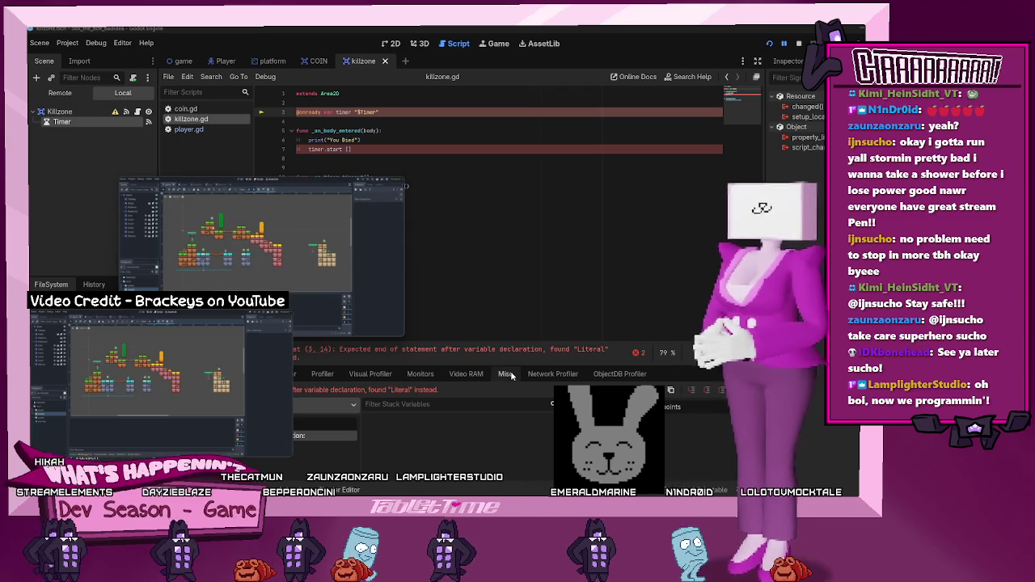
{"action": "left_click_drag", "start_coordinate": [346, 297], "coordinate": [351, 337]}
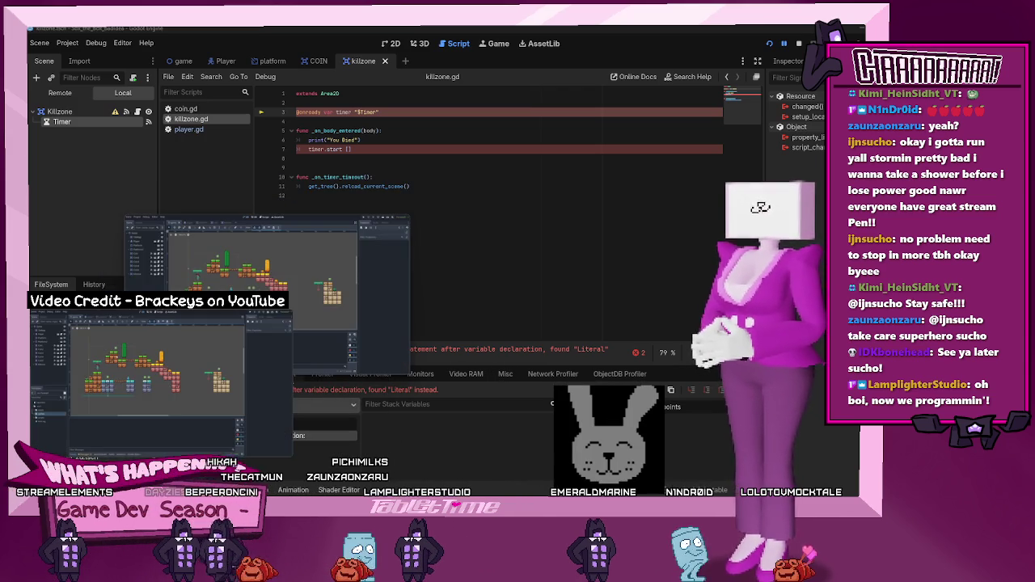
{"action": "left_click", "coordinate": [144, 447]}
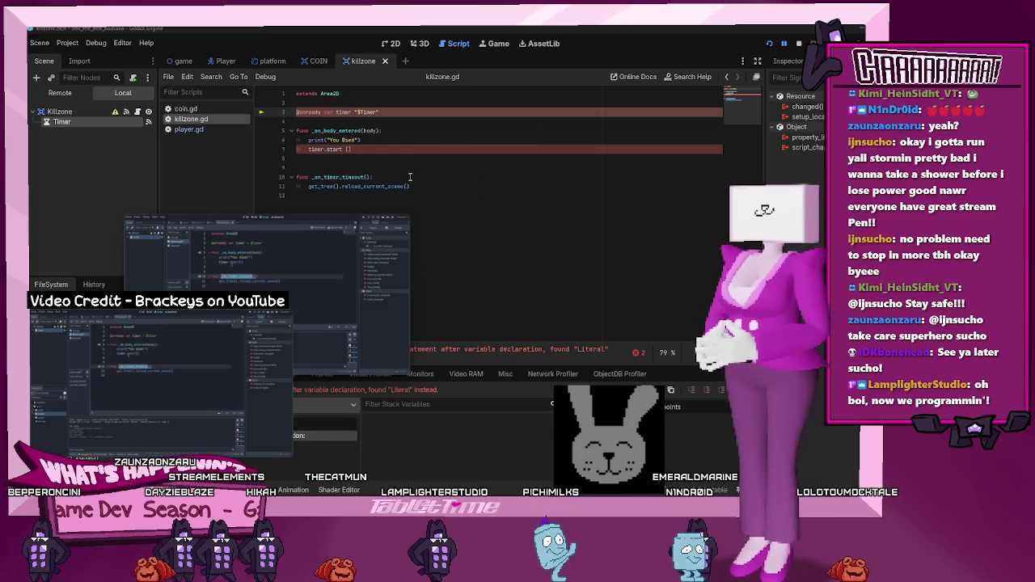
{"action": "right_click", "coordinate": [366, 152]}
{"action": "left_click", "coordinate": [326, 149]}
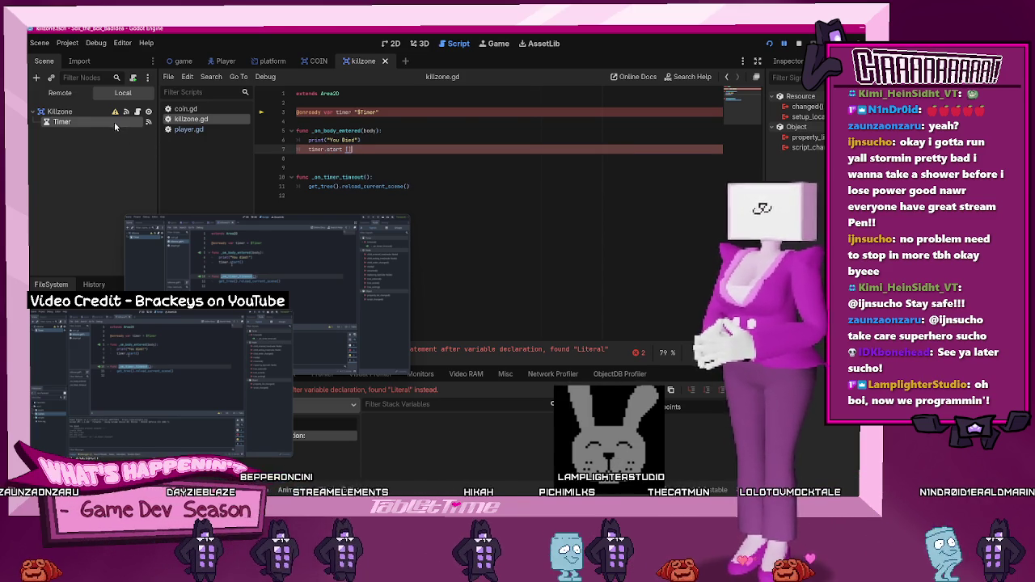
Remove the space in 'timer.start ()', save, and dismiss the killzone.tscn write error.
{"action": "left_click", "coordinate": [72, 114]}
{"action": "mouse_move", "coordinate": [114, 116]}
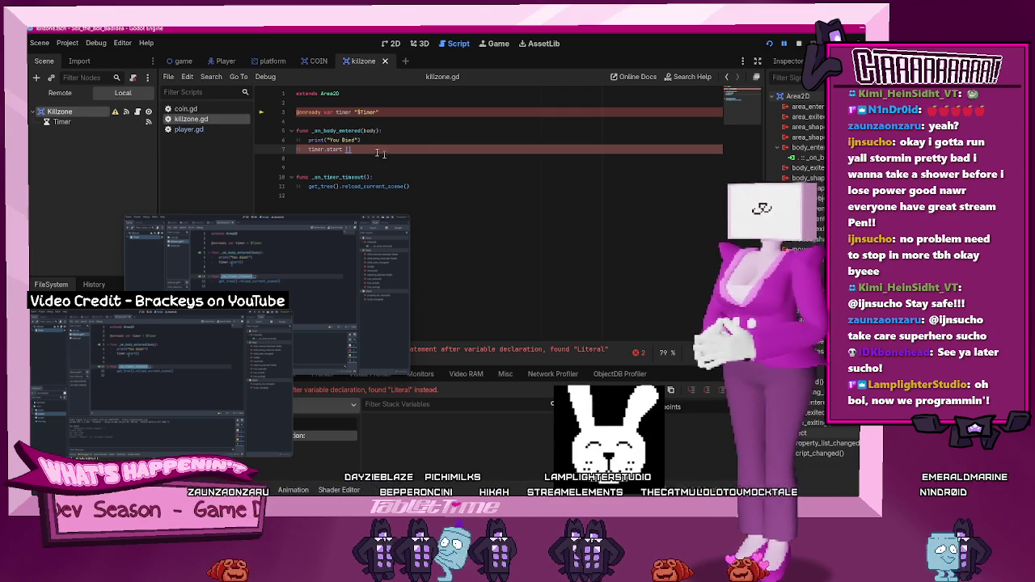
{"action": "key", "text": "BackSpace"}
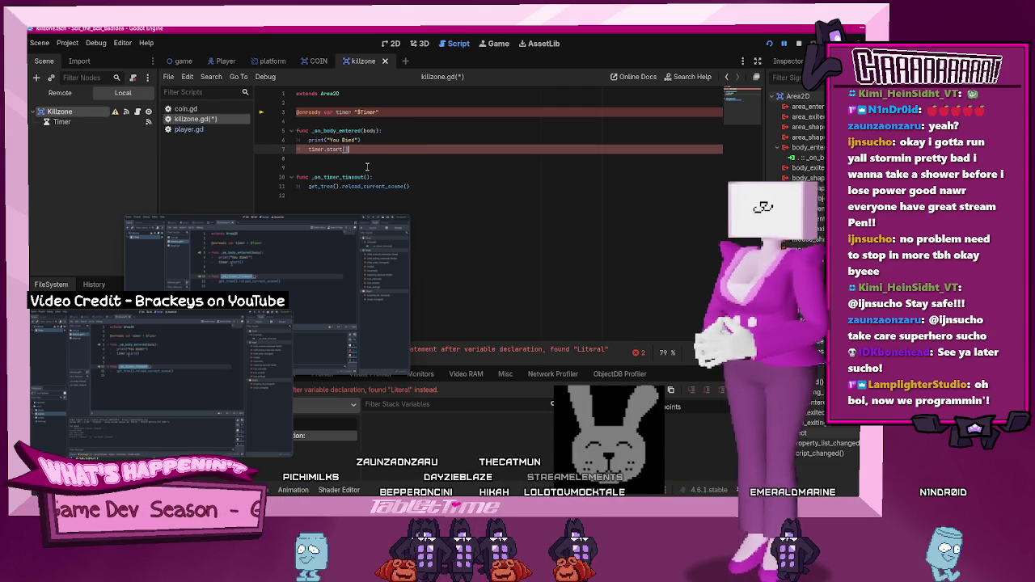
{"action": "key", "text": "ctrl+s"}
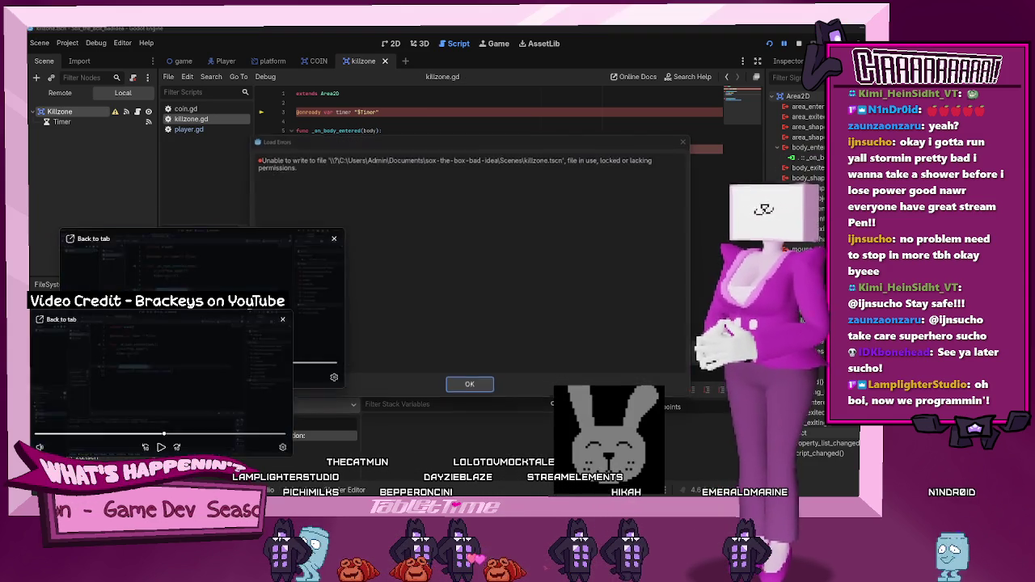
{"action": "left_click", "coordinate": [482, 389]}
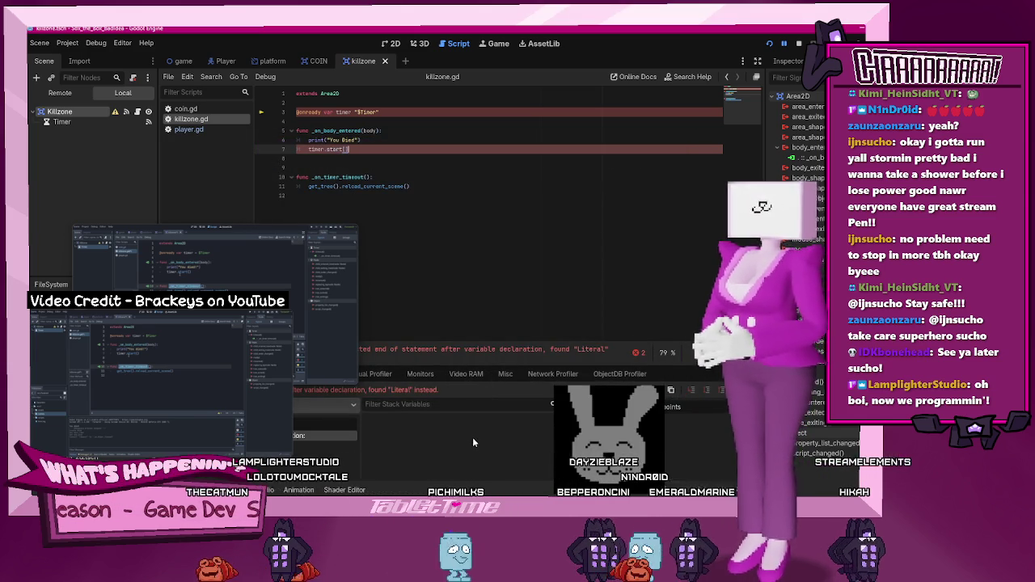
Stop the running game, run the project once more, and stop it again.
{"action": "left_click", "coordinate": [355, 112]}
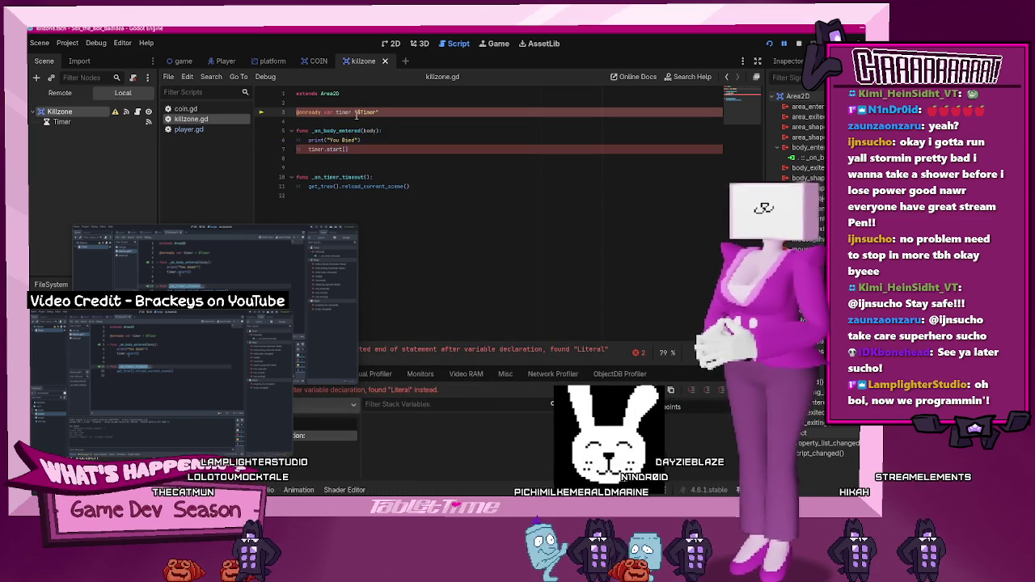
{"action": "left_click", "coordinate": [800, 44]}
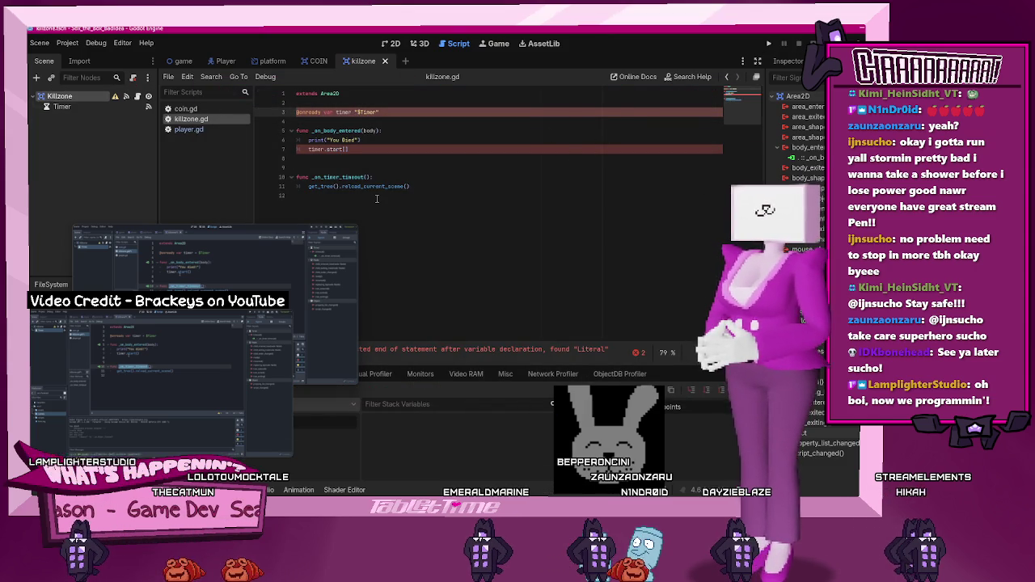
{"action": "left_click", "coordinate": [768, 43]}
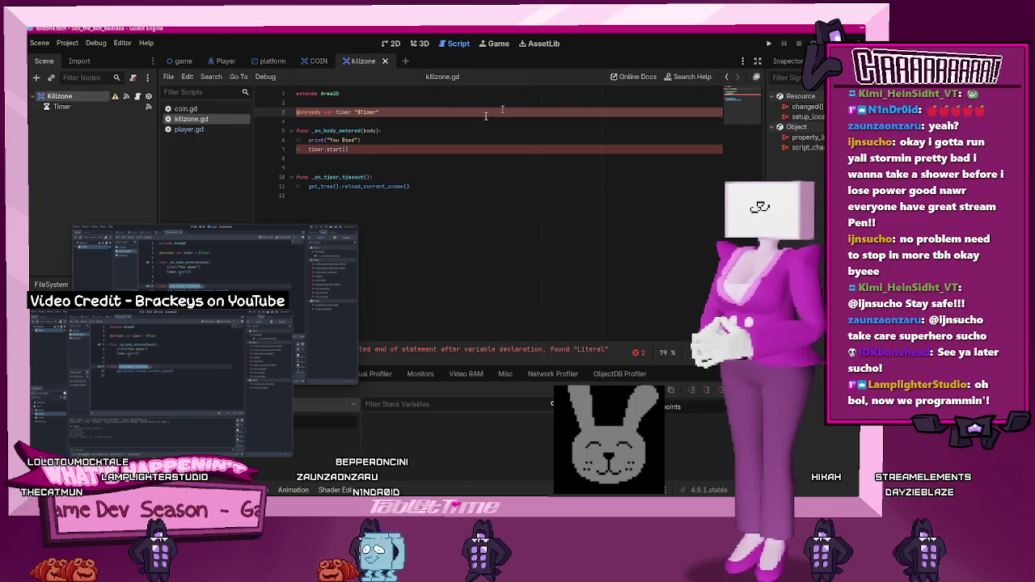
{"action": "left_click", "coordinate": [368, 154]}
Delete the stray character at the end of timer.start() on line 7 and rerun the project.
{"action": "left_click", "coordinate": [393, 155]}
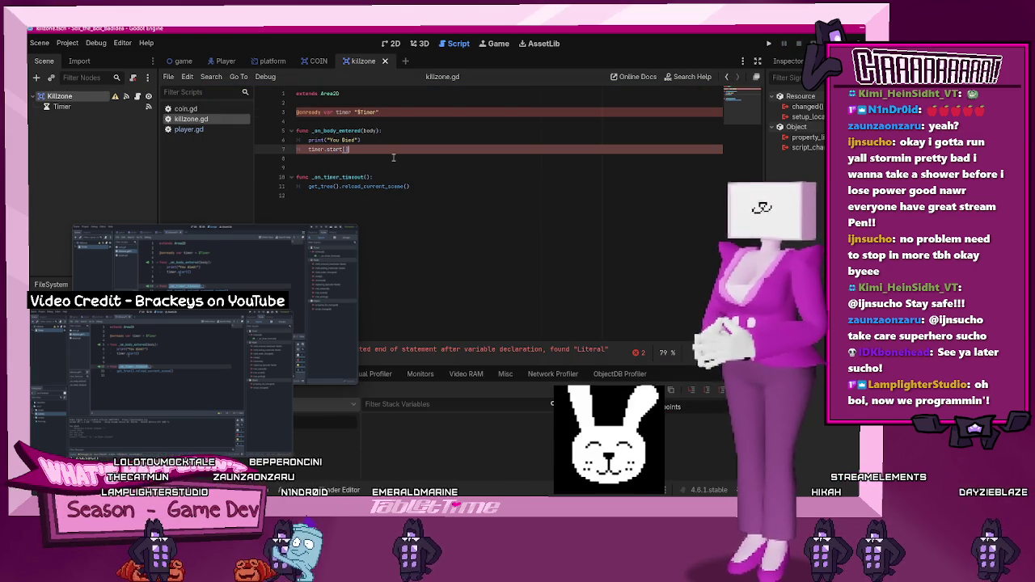
{"action": "key", "text": "BackSpace"}
{"action": "key", "text": "BackSpace"}
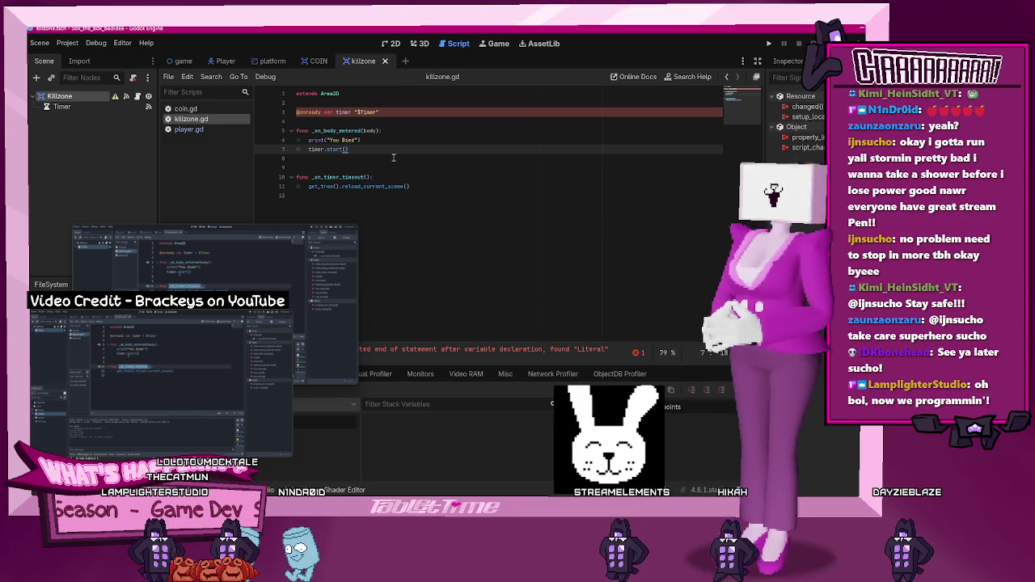
{"action": "left_click", "coordinate": [770, 44]}
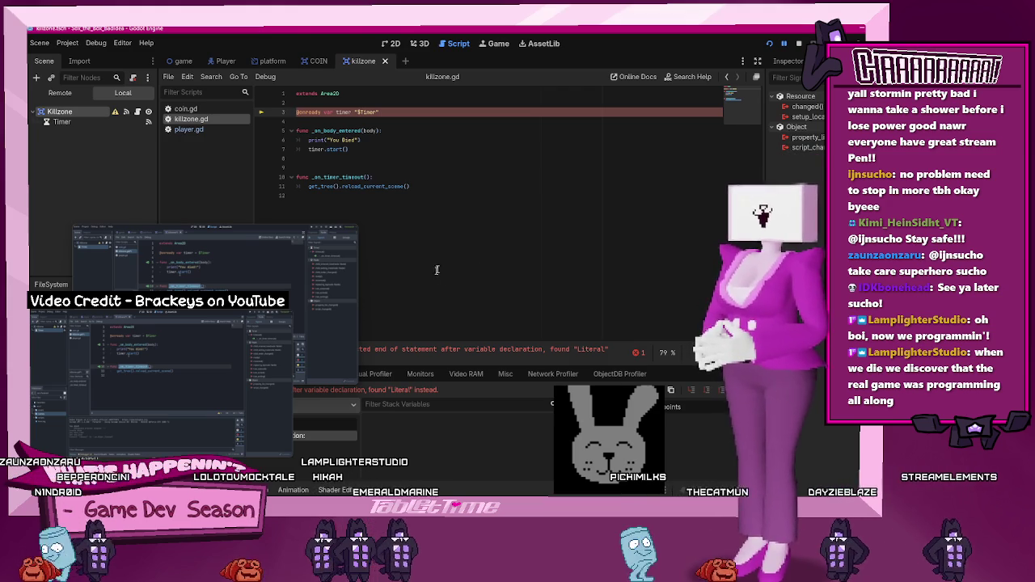
Resume the tutorial video and place the caret just before $Timer on line 3.
{"action": "mouse_move", "coordinate": [203, 340]}
{"action": "left_click", "coordinate": [160, 447]}
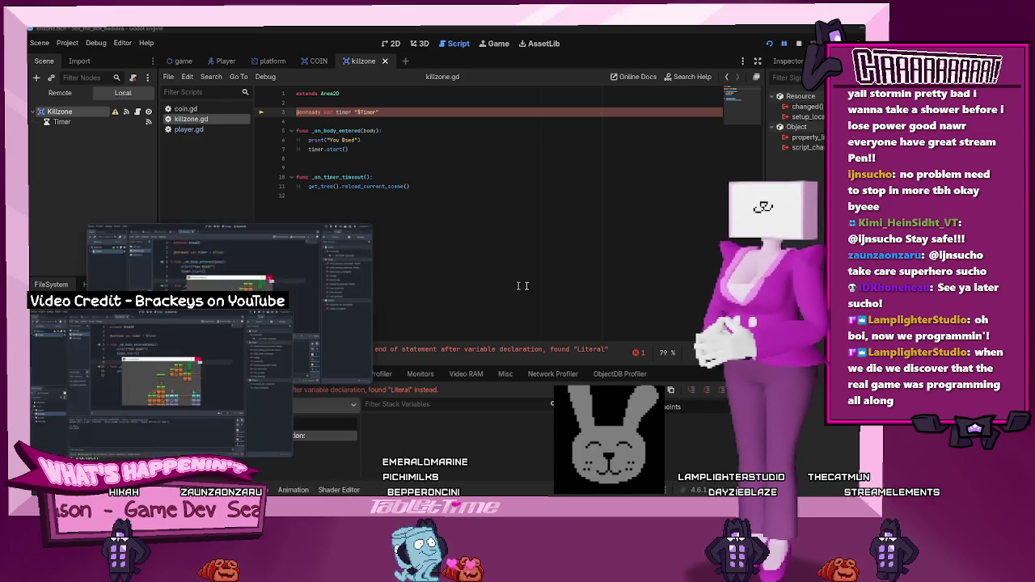
{"action": "left_click", "coordinate": [487, 190]}
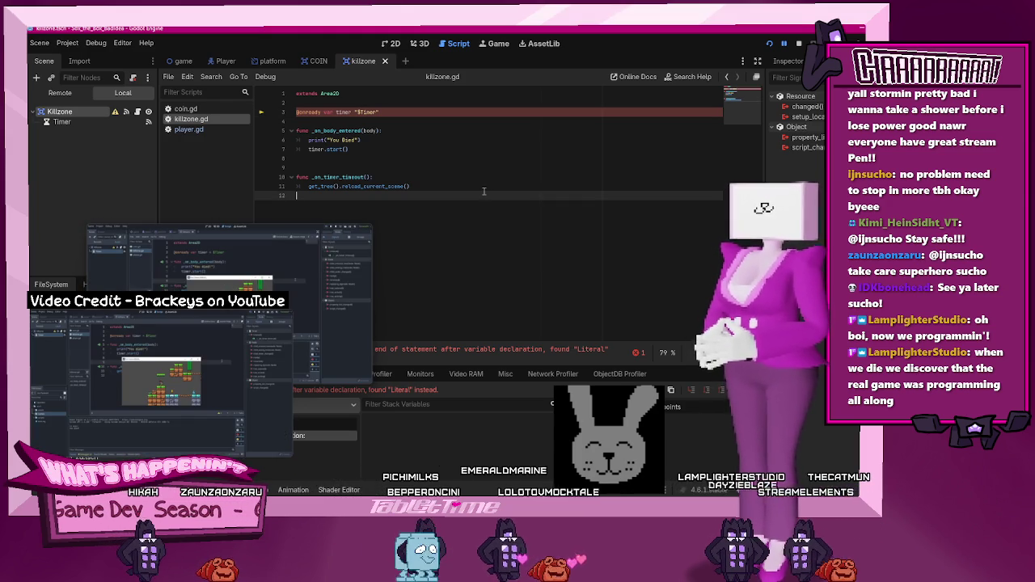
{"action": "left_click", "coordinate": [356, 114]}
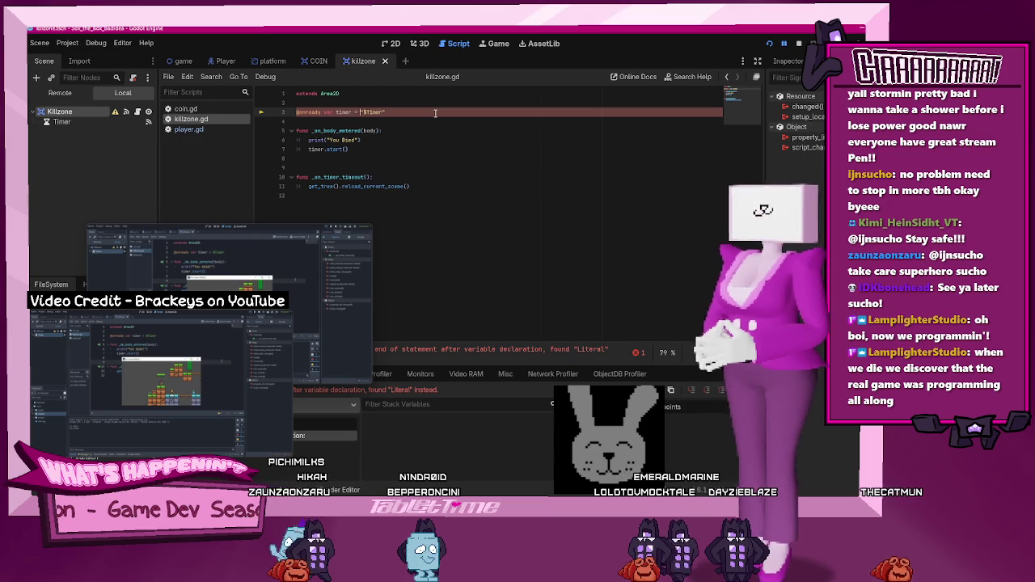
Insert '=' before $Timer in the timer declaration and dismiss the error and suggestions.
{"action": "type", "text": "="}
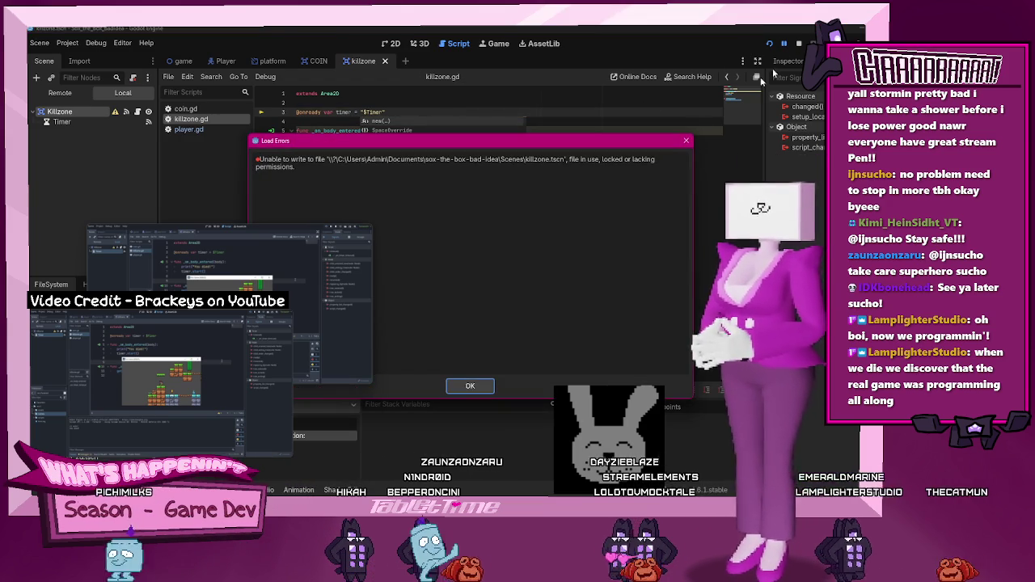
{"action": "left_click", "coordinate": [686, 140]}
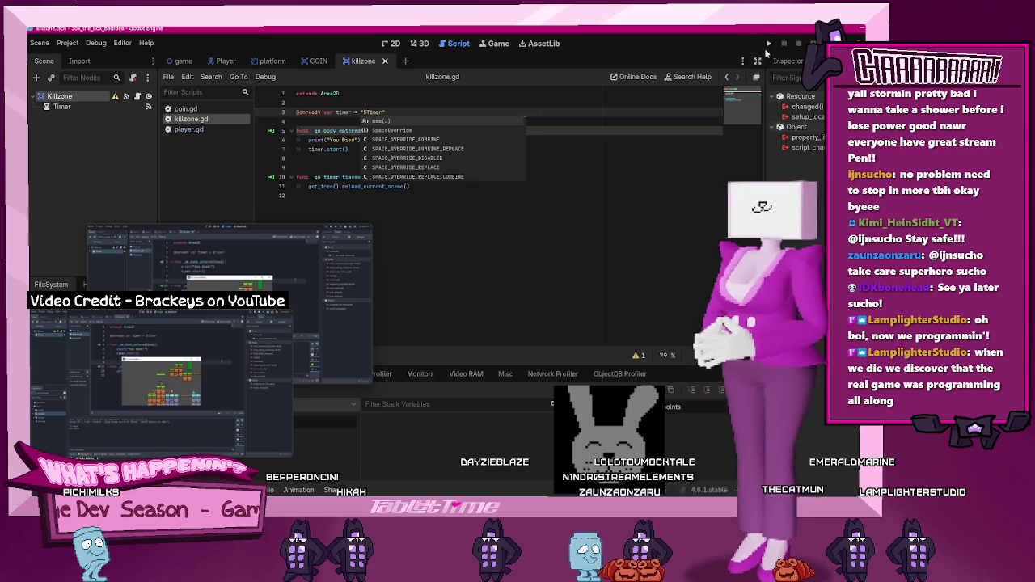
{"action": "left_click", "coordinate": [579, 197]}
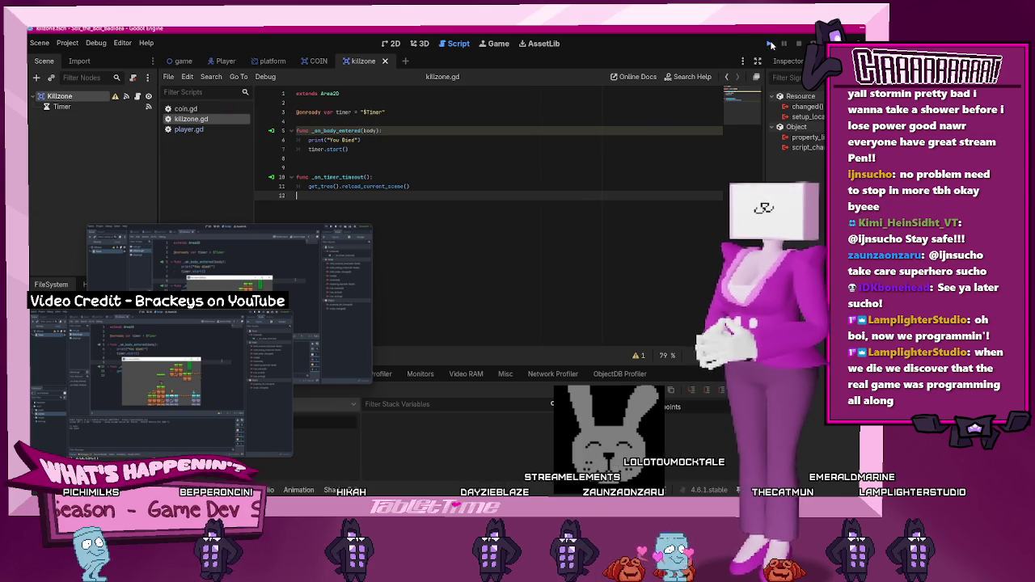
Run the game, walk the player right and left through the level, then close it.
{"action": "left_click", "coordinate": [771, 44]}
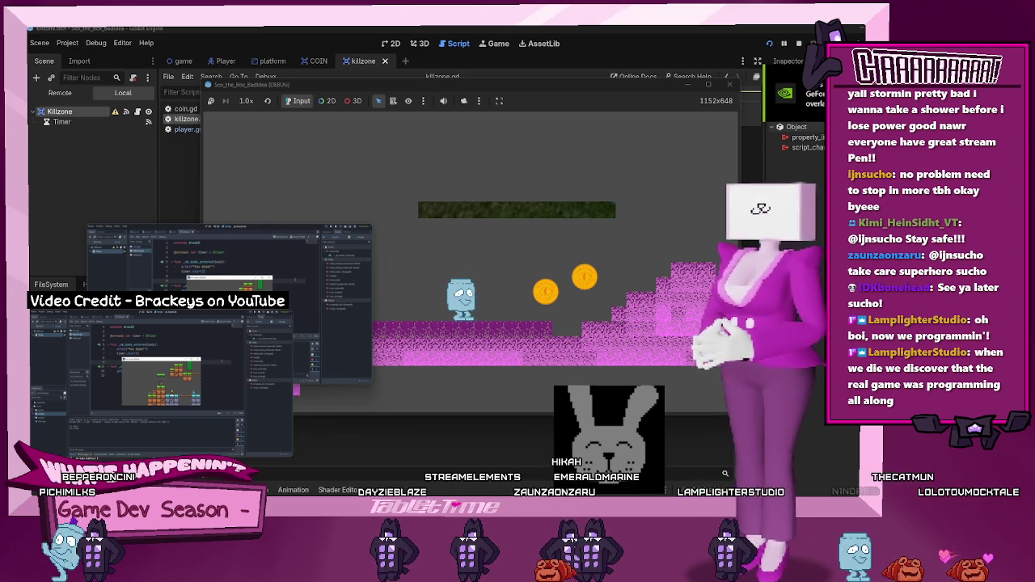
{"action": "key", "text": "Right"}
{"action": "key", "text": "Right"}
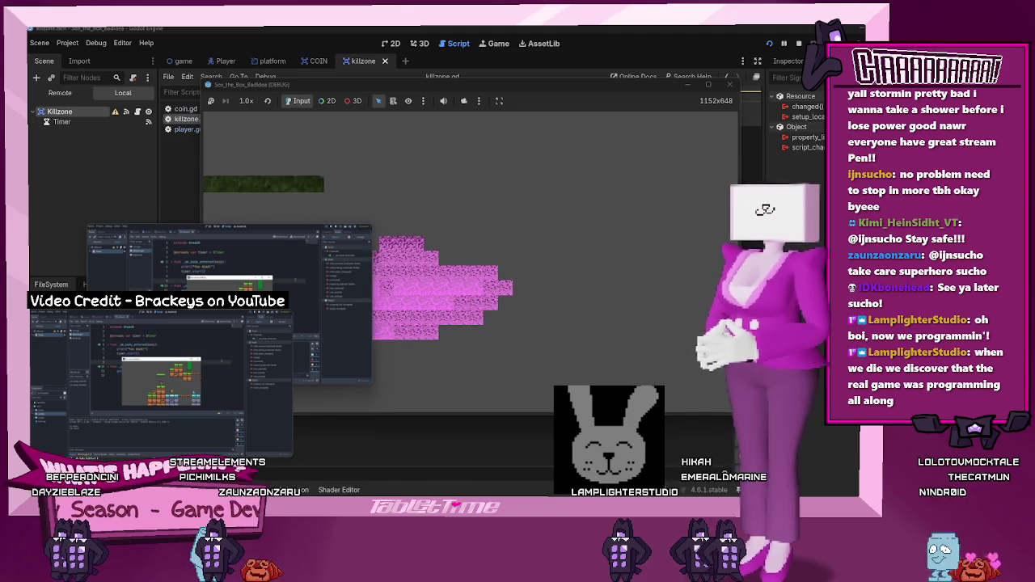
{"action": "key", "text": "Left"}
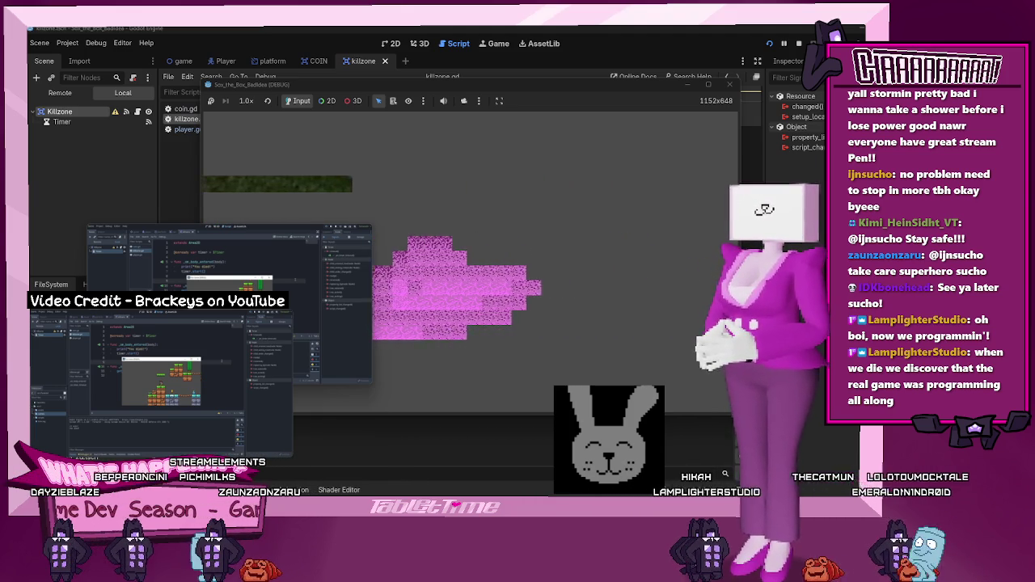
{"action": "key", "text": "Right"}
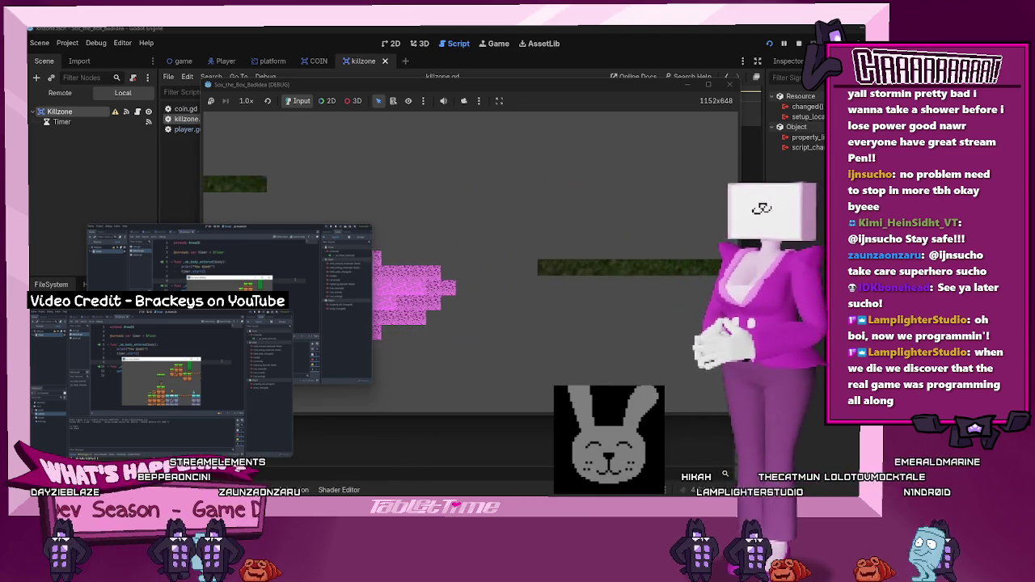
{"action": "key", "text": "Left"}
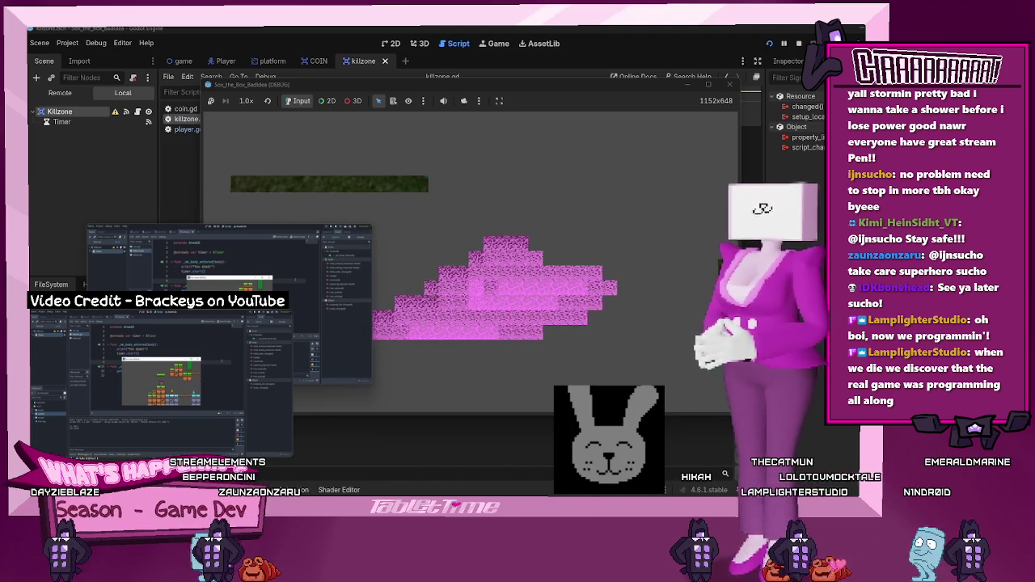
{"action": "key", "text": "Left"}
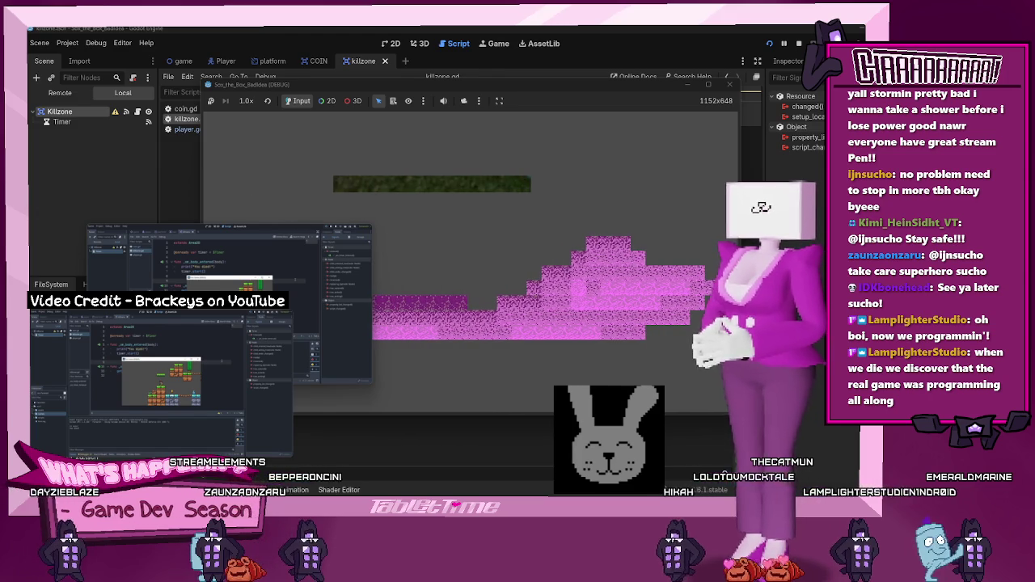
{"action": "left_click", "coordinate": [725, 84]}
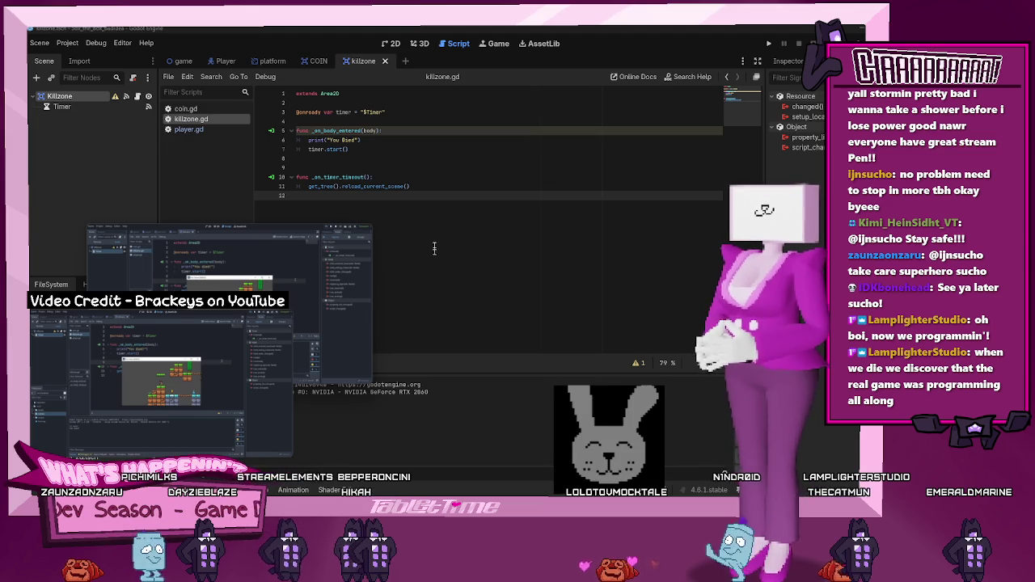
Glance at player.gd and killzone.gd, then show the game scene in the 2D view.
{"action": "left_click", "coordinate": [209, 130]}
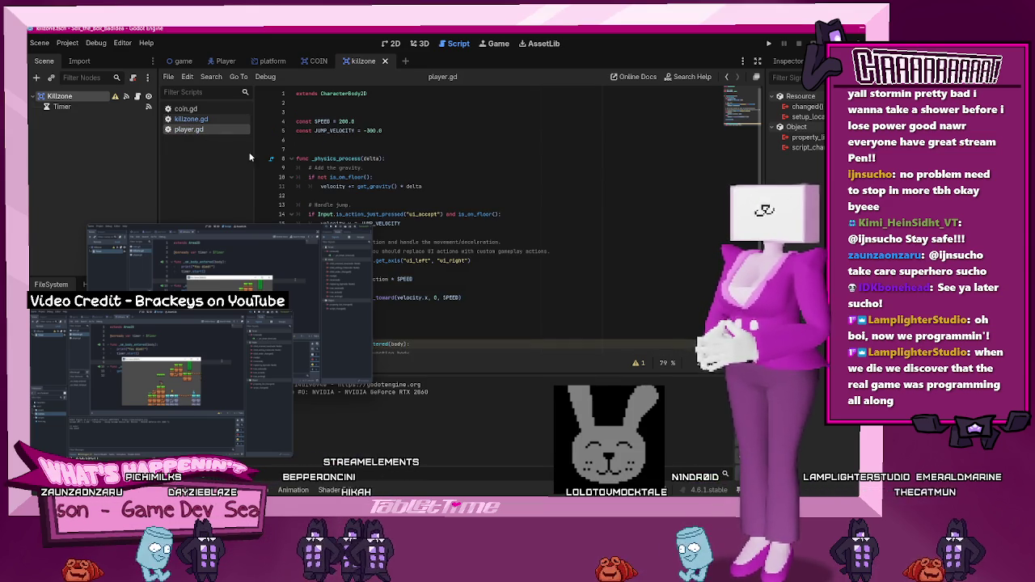
{"action": "left_click", "coordinate": [198, 119]}
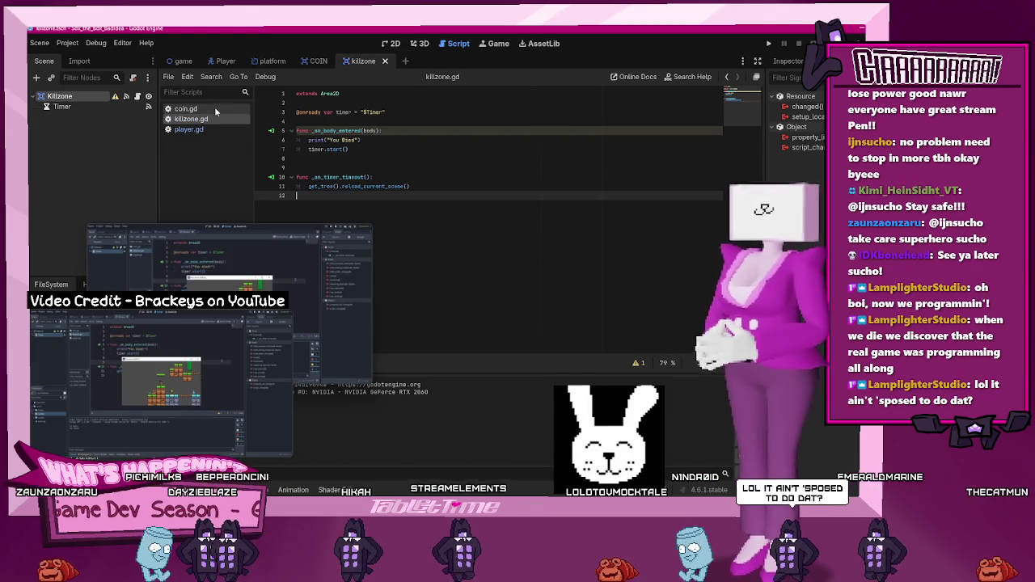
{"action": "left_click", "coordinate": [195, 63]}
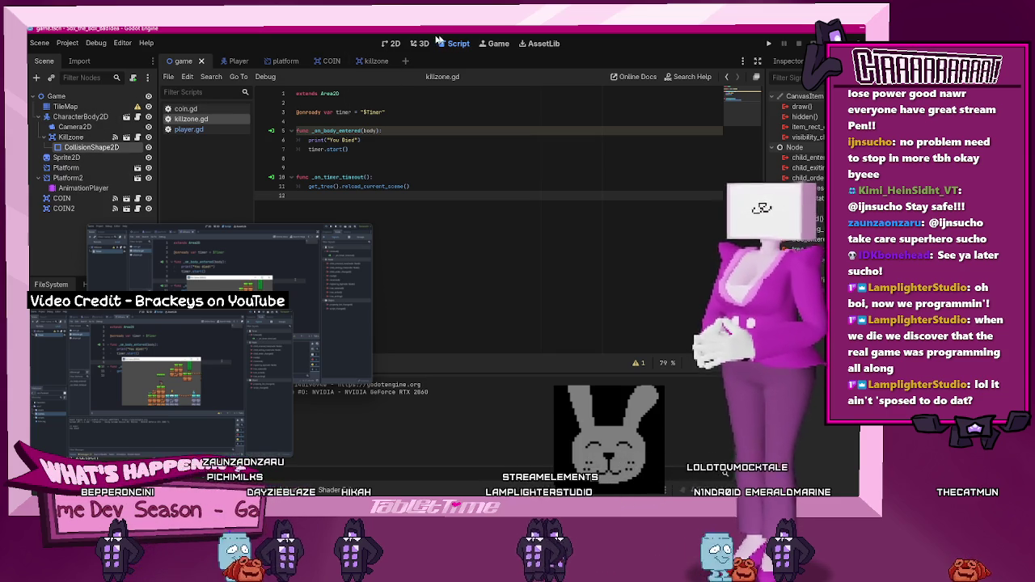
{"action": "left_click", "coordinate": [392, 43]}
Select the Killzone node and its CollisionShape2D, then save the game scene.
{"action": "left_click", "coordinate": [73, 138]}
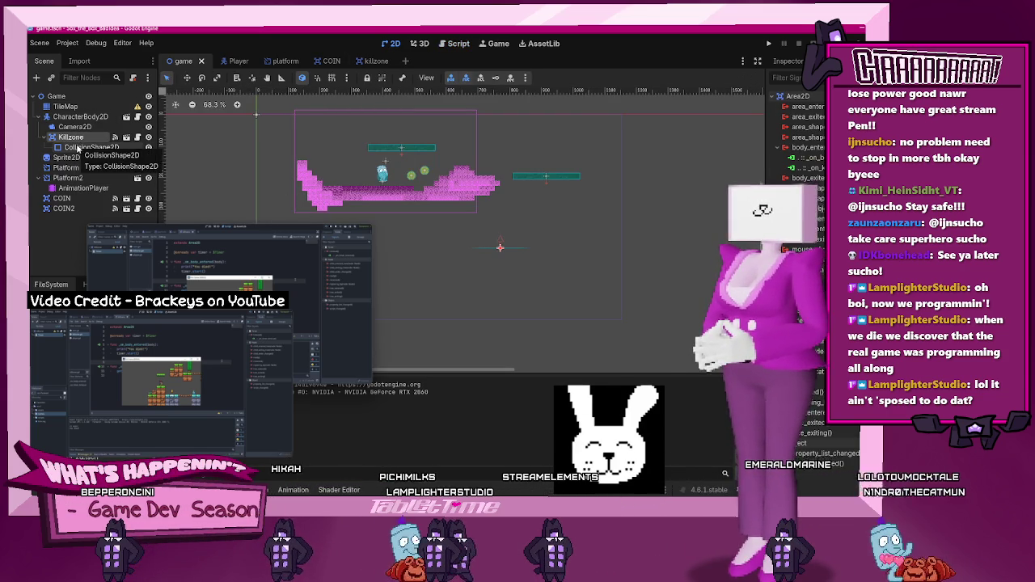
{"action": "left_click", "coordinate": [81, 147]}
{"action": "left_click", "coordinate": [783, 60]}
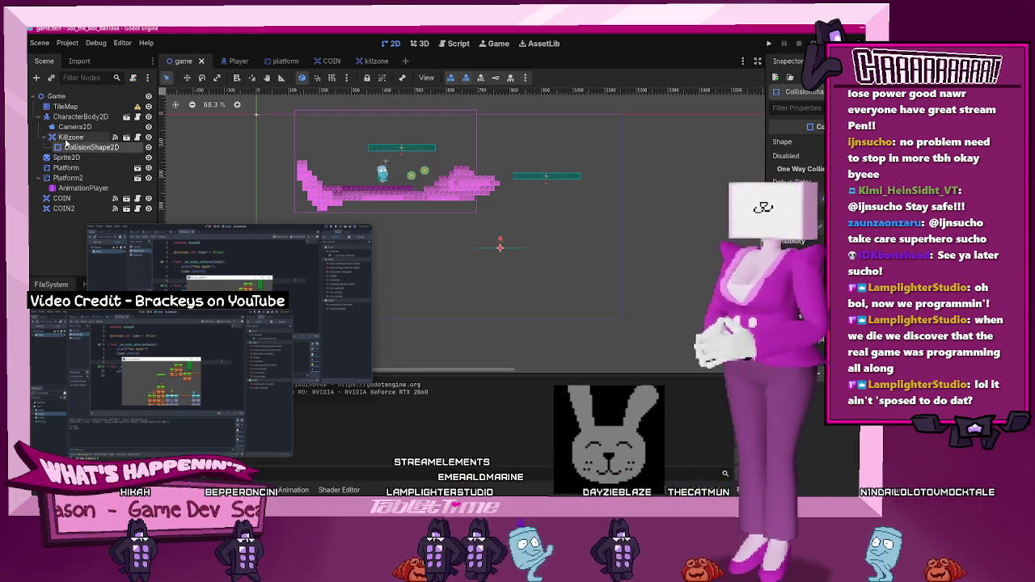
{"action": "left_click", "coordinate": [71, 138]}
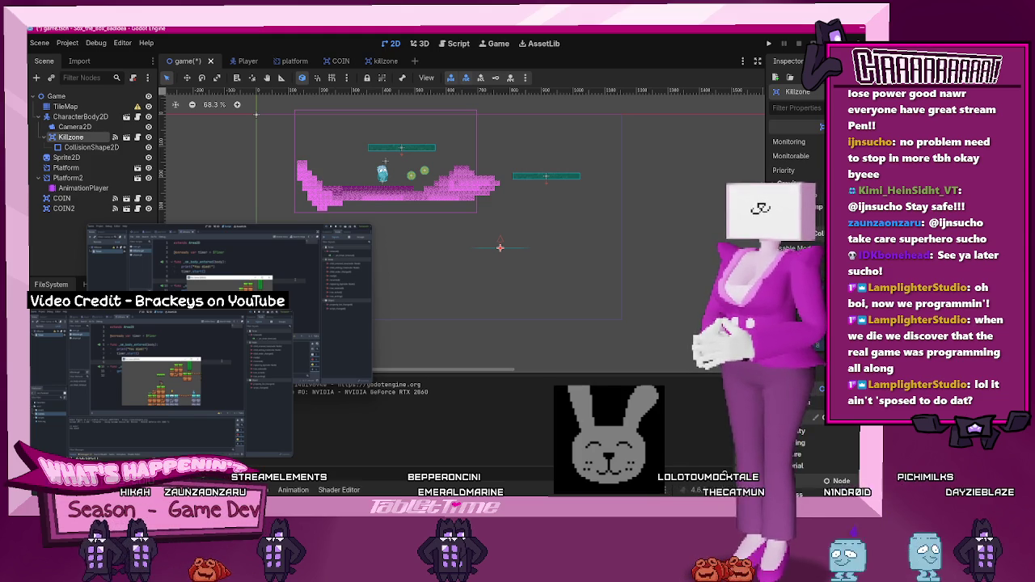
{"action": "key", "text": "ctrl+s"}
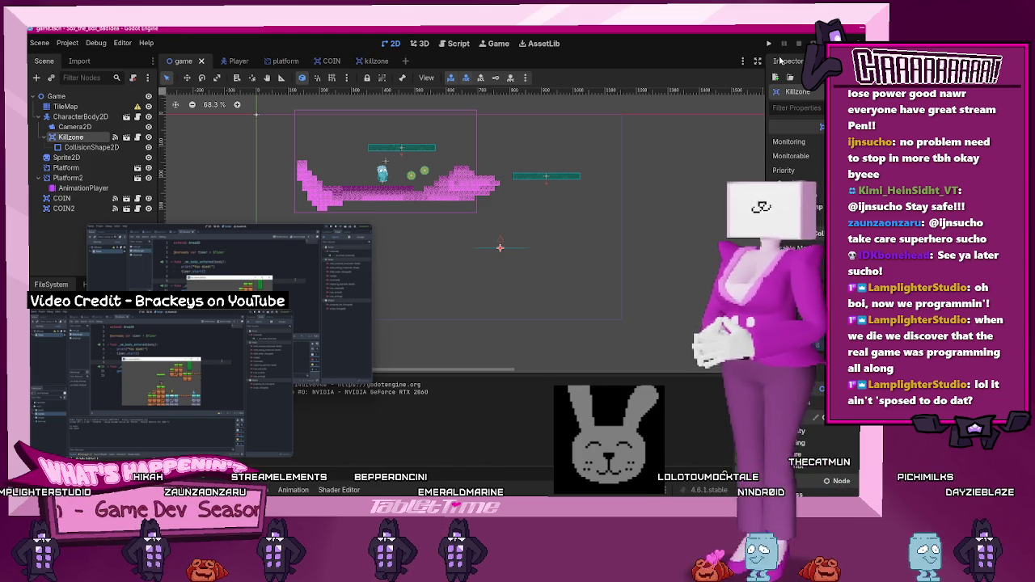
Run the game walking the player right, close it, and show killzone.gd in the killzone scene.
{"action": "left_click", "coordinate": [769, 44]}
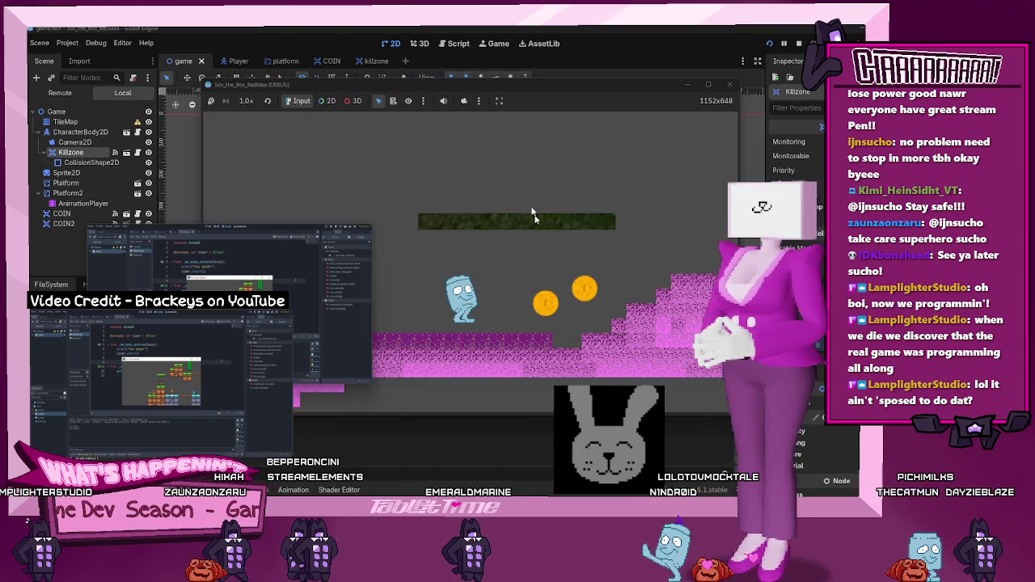
{"action": "key", "text": "Right"}
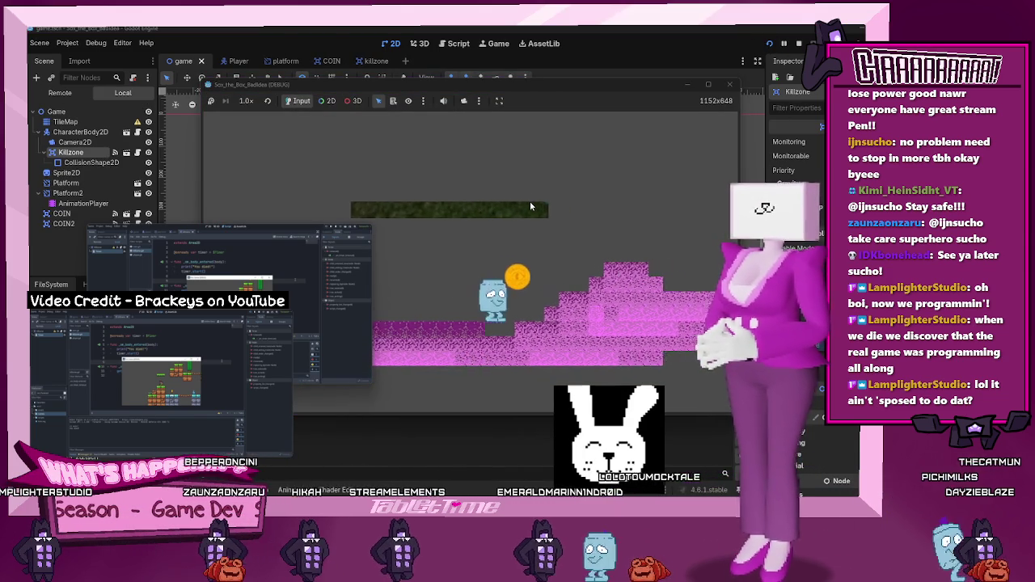
{"action": "key", "text": "Right"}
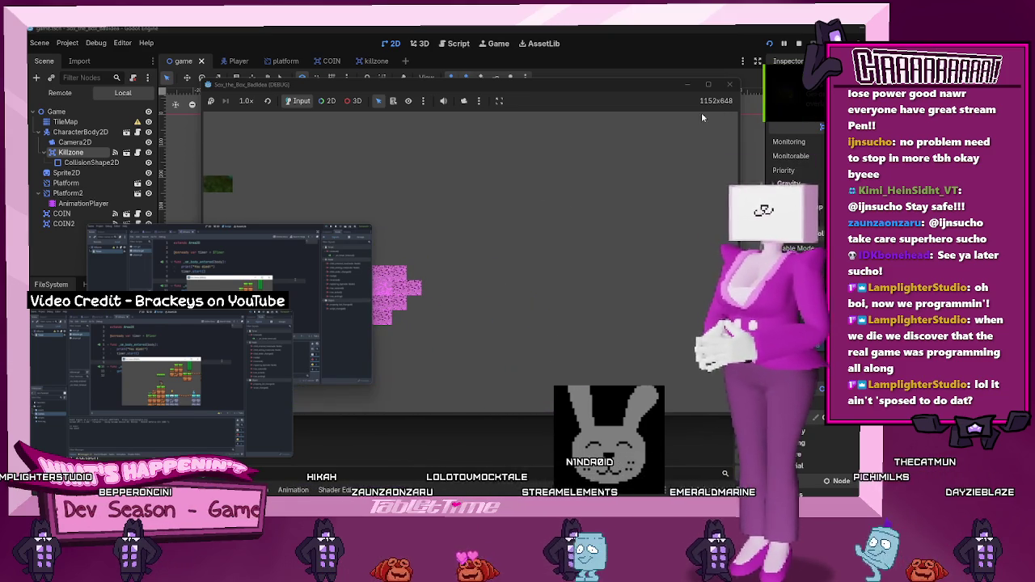
{"action": "left_click", "coordinate": [730, 85]}
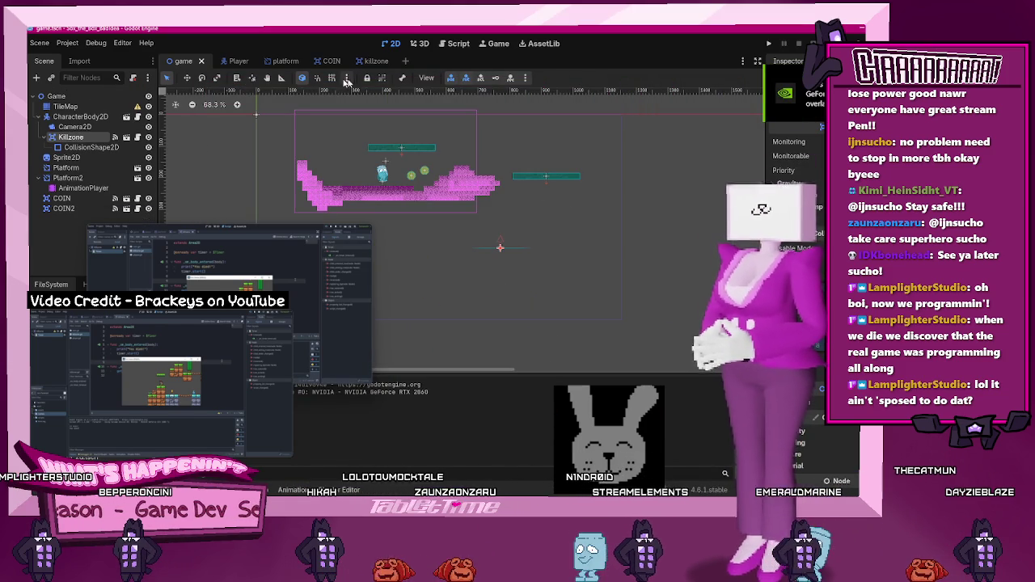
{"action": "left_click", "coordinate": [358, 64]}
{"action": "left_click", "coordinate": [455, 45]}
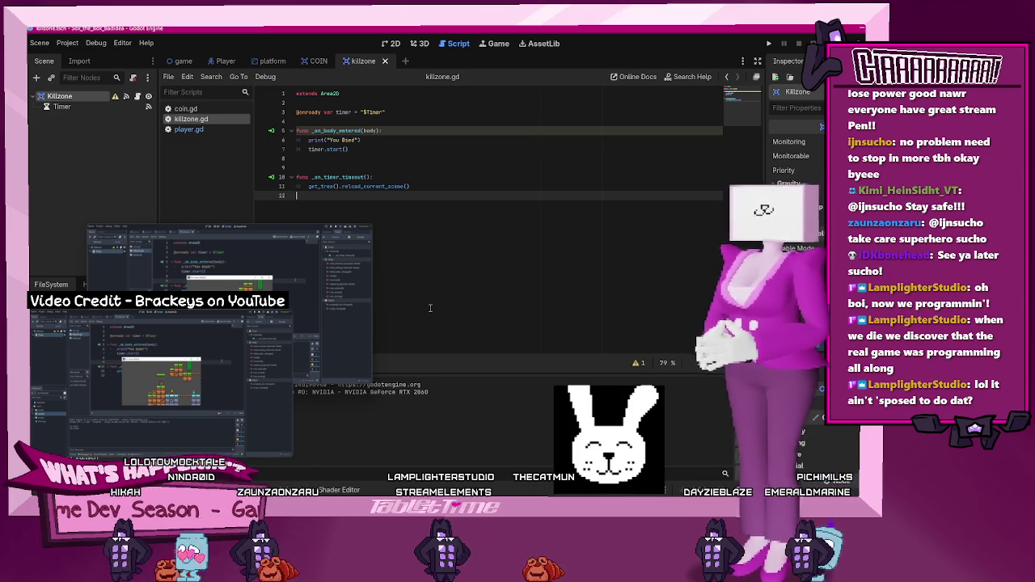
Delete the quotes around $Timer on line 3, then run the game and walk off the edge.
{"action": "left_click", "coordinate": [360, 113]}
{"action": "key", "text": "Delete"}
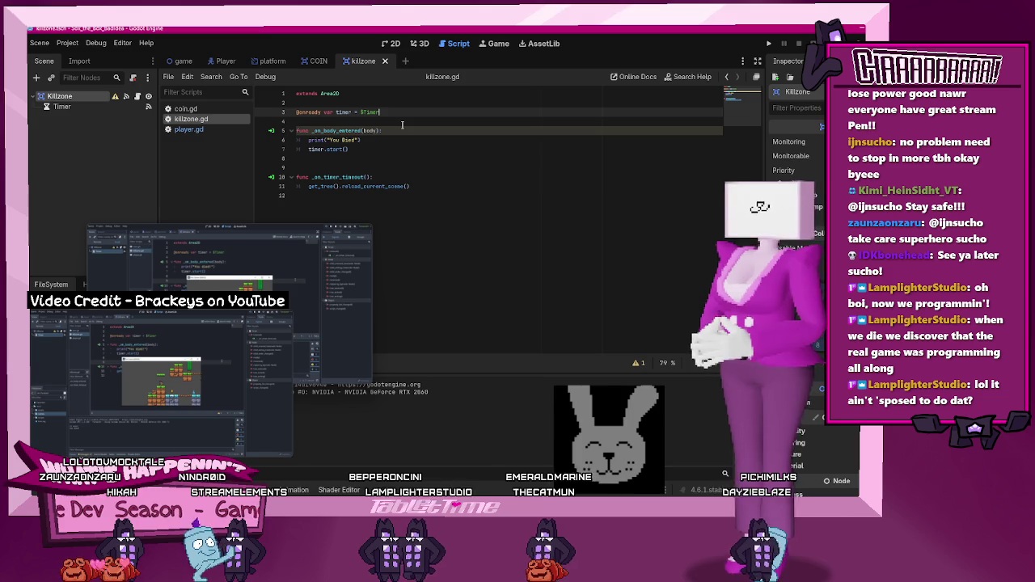
{"action": "left_click", "coordinate": [760, 43]}
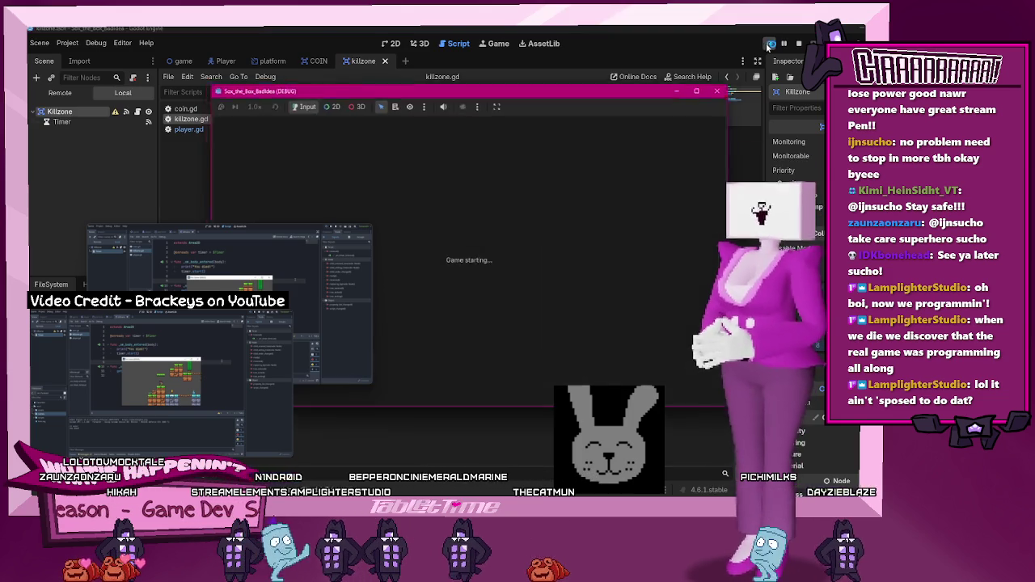
{"action": "key", "text": "Right"}
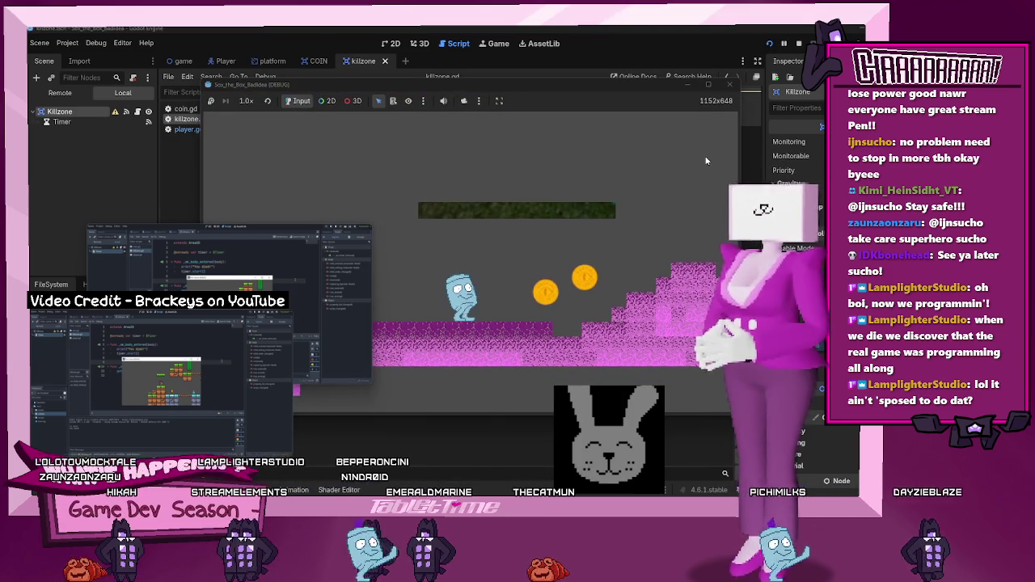
{"action": "key", "text": "space"}
{"action": "key", "text": "Right"}
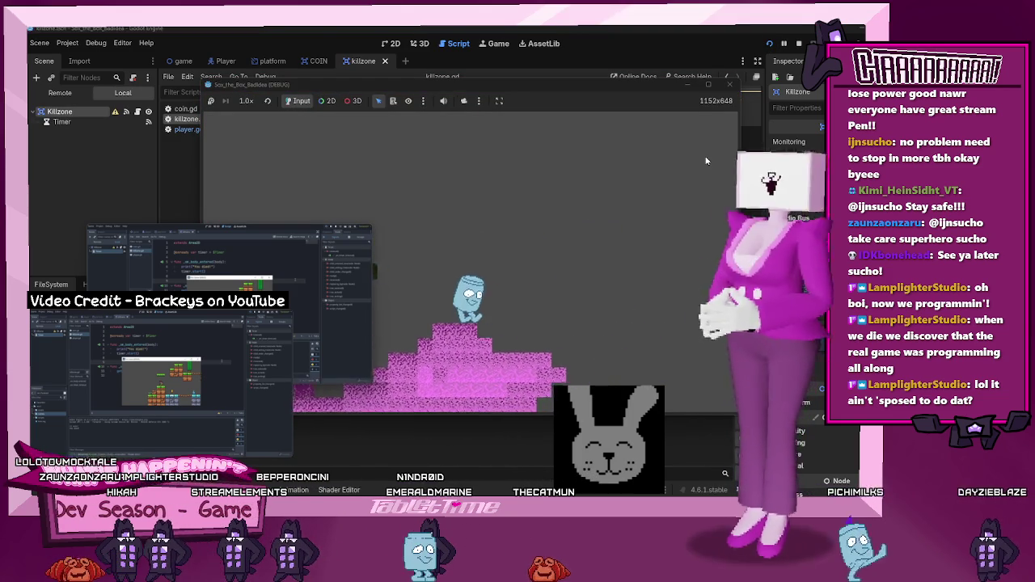
{"action": "key", "text": "Right"}
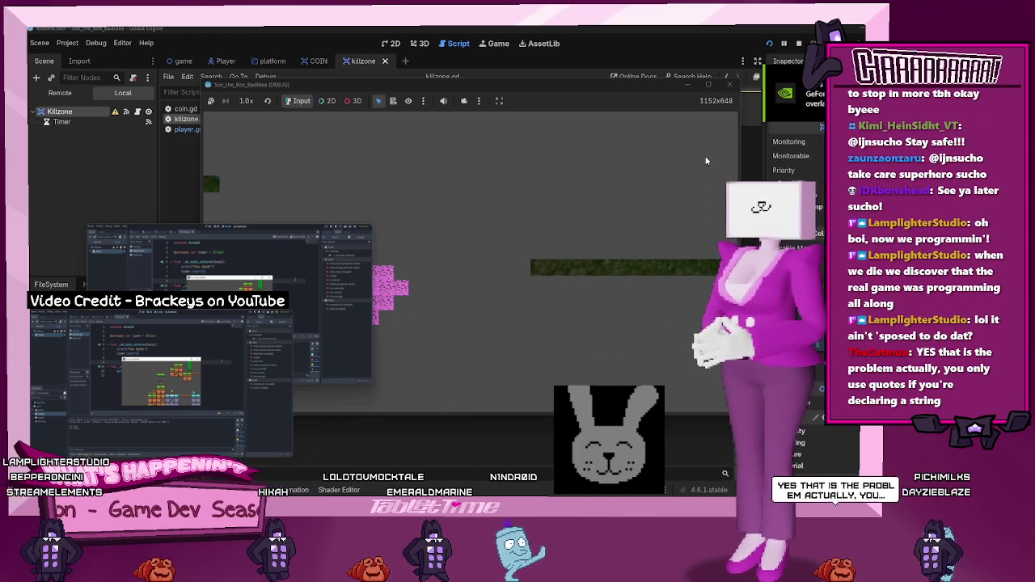
{"action": "left_click", "coordinate": [729, 85]}
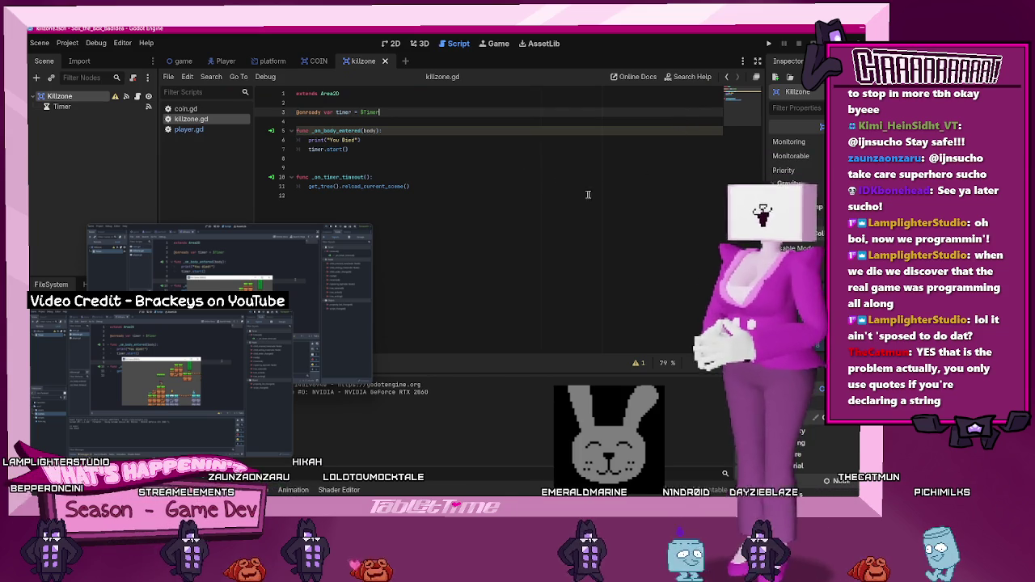
Move the caret through lines 7–9 of killzone.gd to review the timer code.
{"action": "left_click", "coordinate": [423, 159]}
{"action": "left_click", "coordinate": [410, 177]}
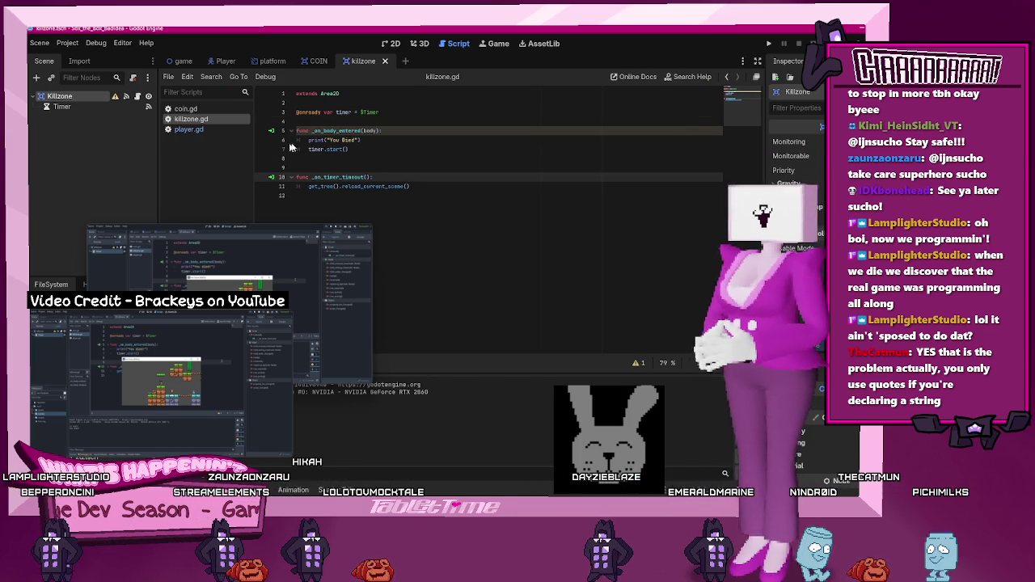
{"action": "left_click", "coordinate": [386, 141]}
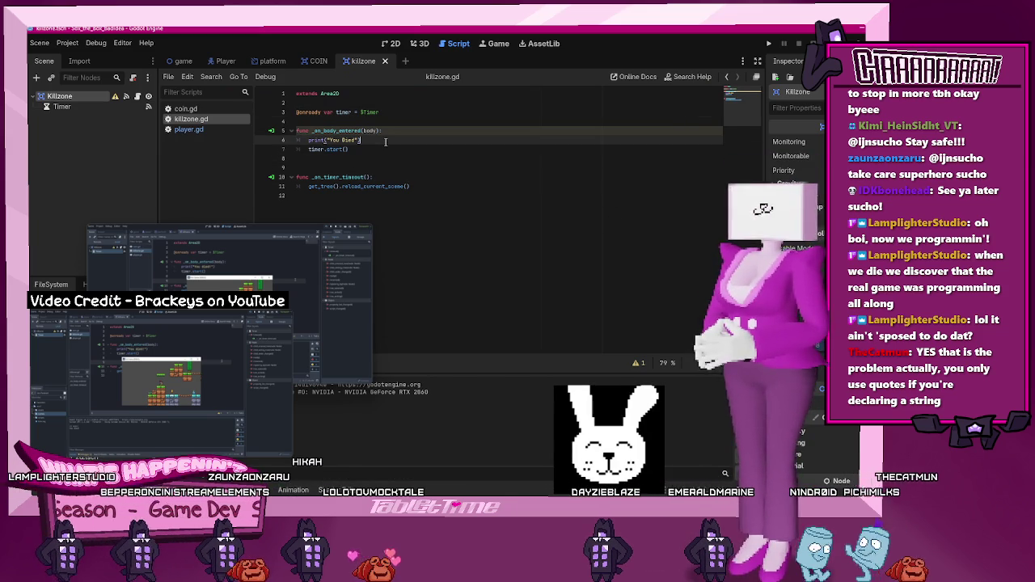
{"action": "left_click", "coordinate": [368, 165]}
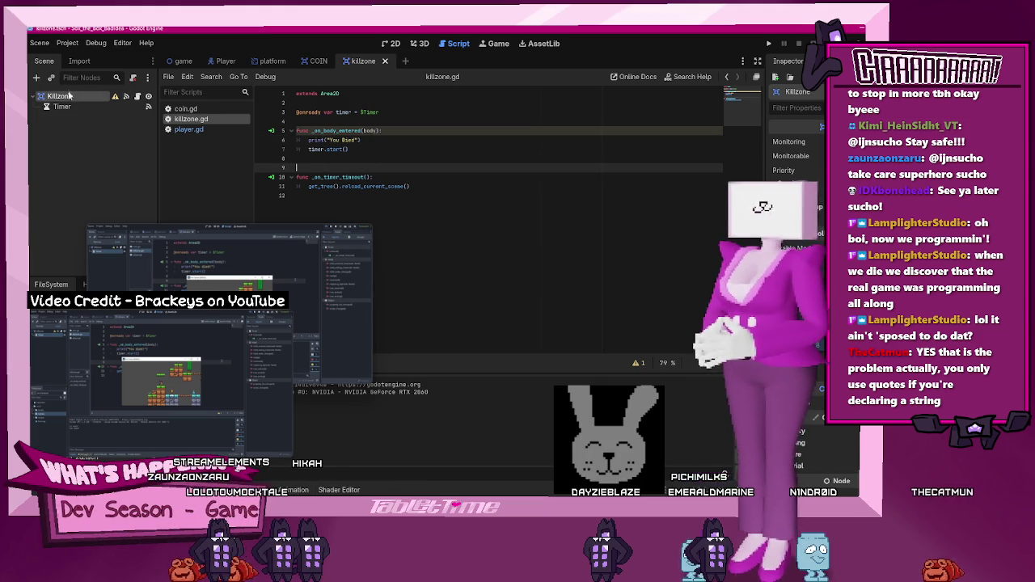
Check Killzone's missing-shape warning, add a CollisionShape2D child, then save from the game scene.
{"action": "left_click", "coordinate": [115, 96]}
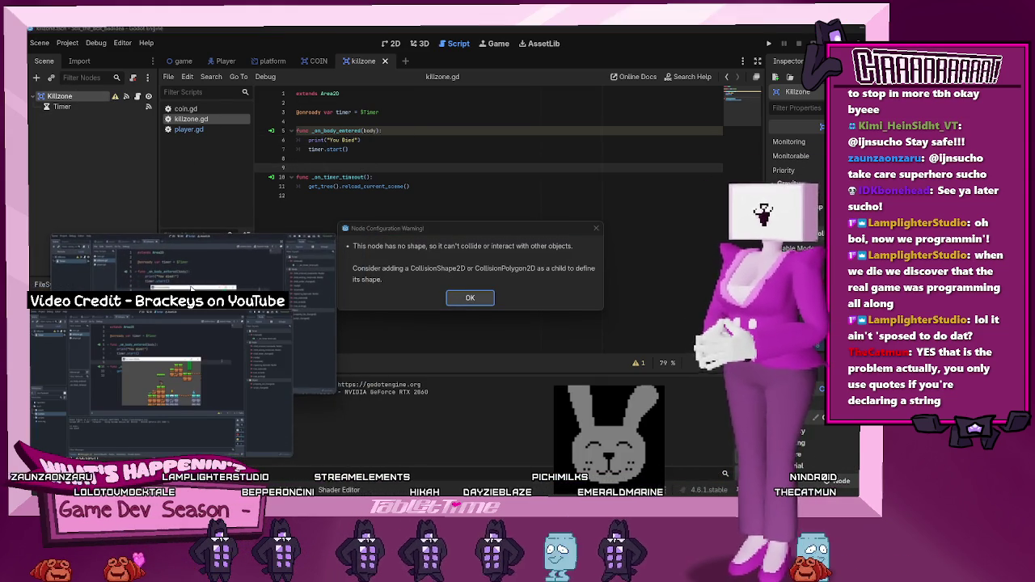
{"action": "left_click", "coordinate": [468, 298]}
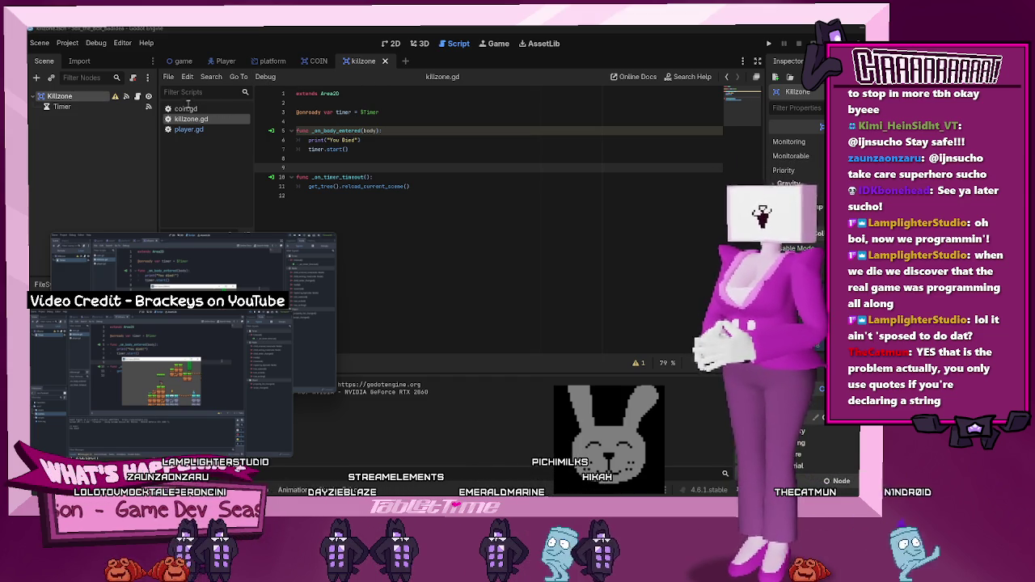
{"action": "left_click", "coordinate": [36, 76]}
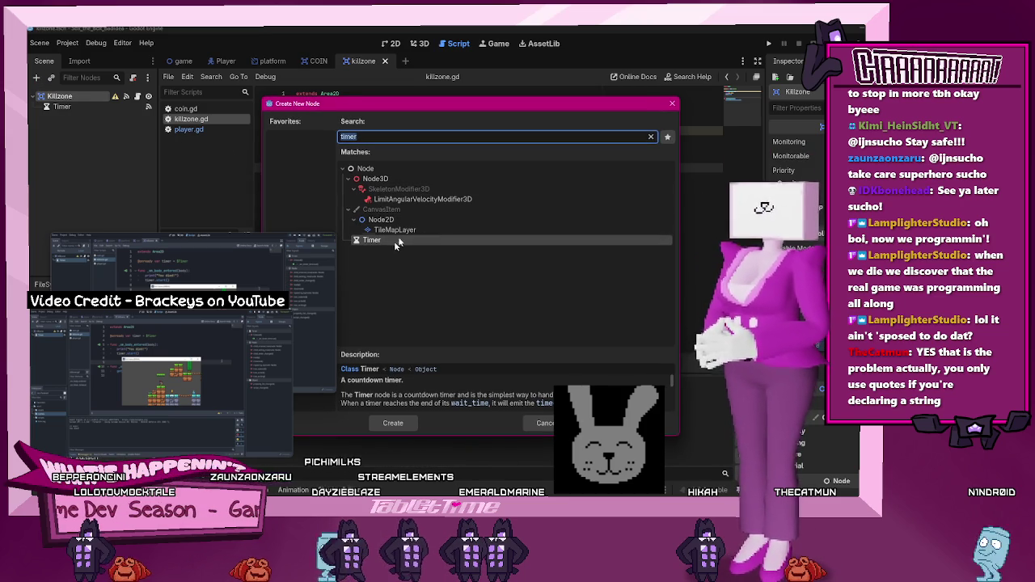
{"action": "type", "text": "coll"}
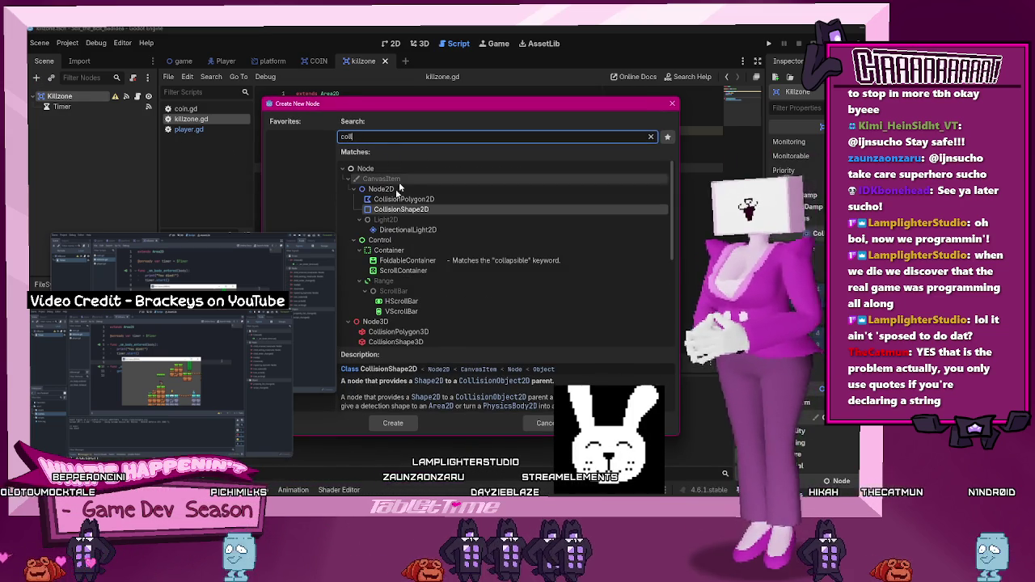
{"action": "left_click", "coordinate": [398, 423]}
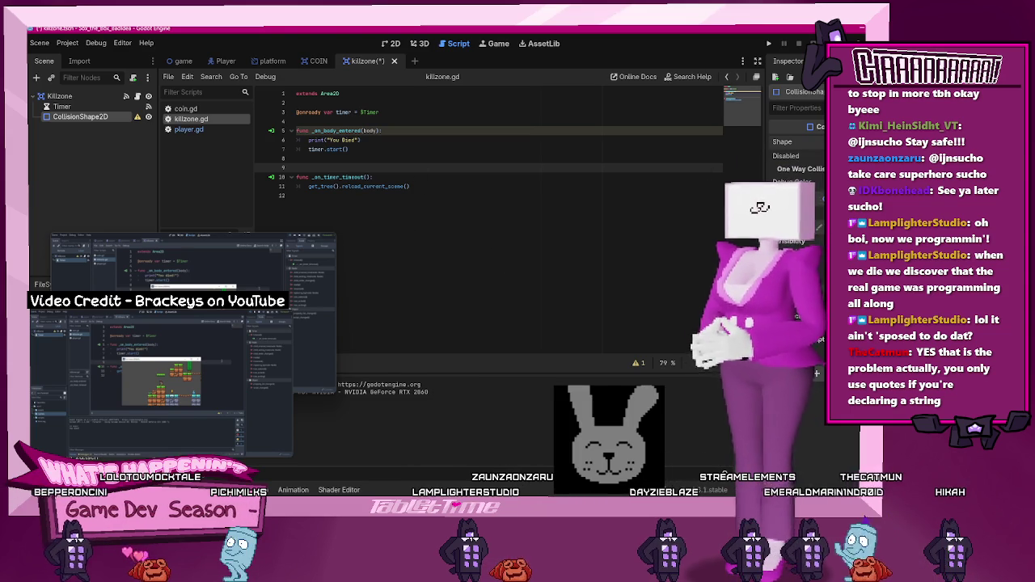
{"action": "left_click", "coordinate": [184, 62]}
{"action": "key", "text": "ctrl+s"}
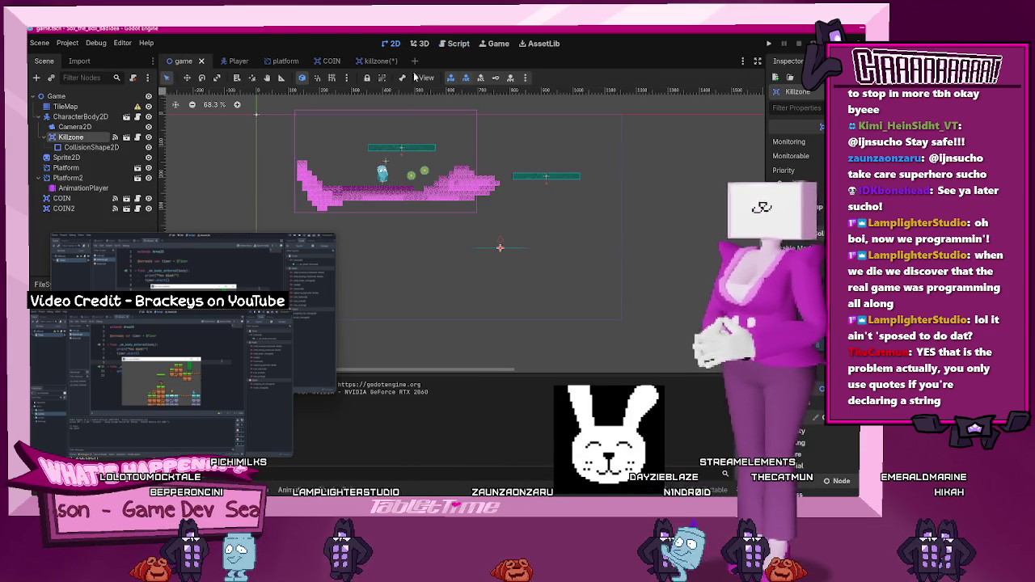
Test-run the level walking the player right, then close it and return to the killzone scene.
{"action": "scroll", "coordinate": [480, 202], "scroll_direction": "up", "scroll_amount": 1}
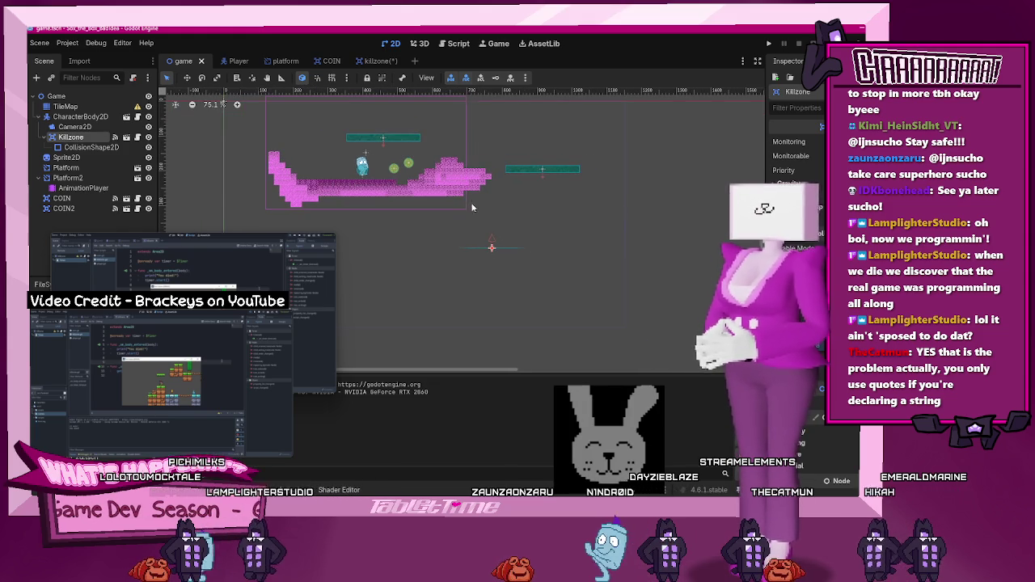
{"action": "left_click", "coordinate": [768, 43]}
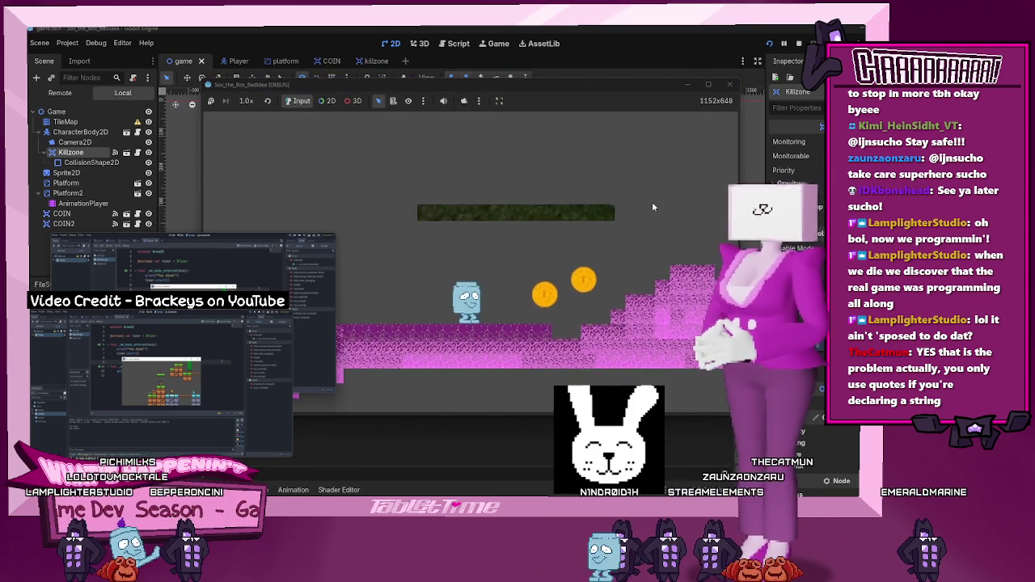
{"action": "key", "text": "Right"}
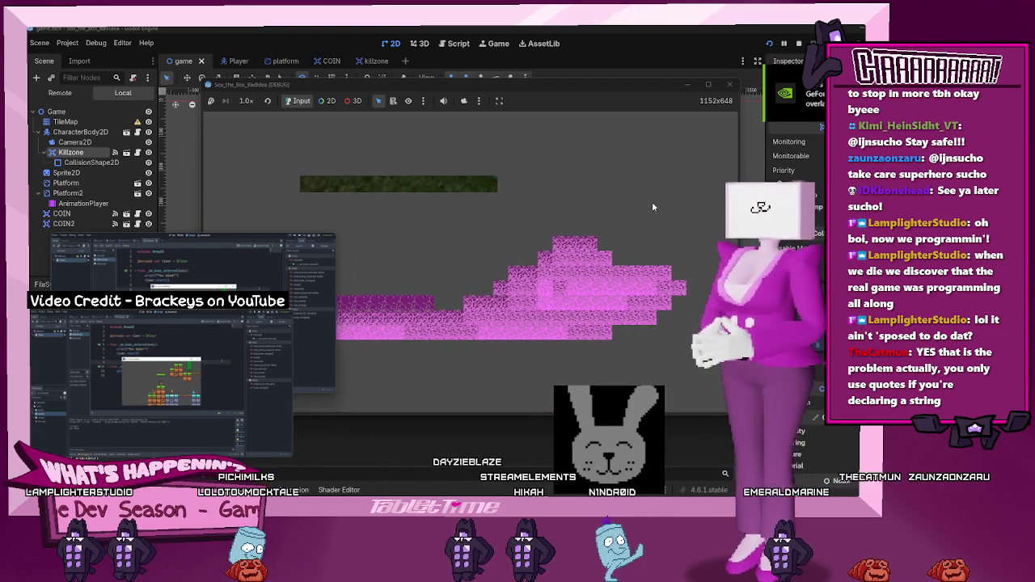
{"action": "left_click", "coordinate": [798, 43]}
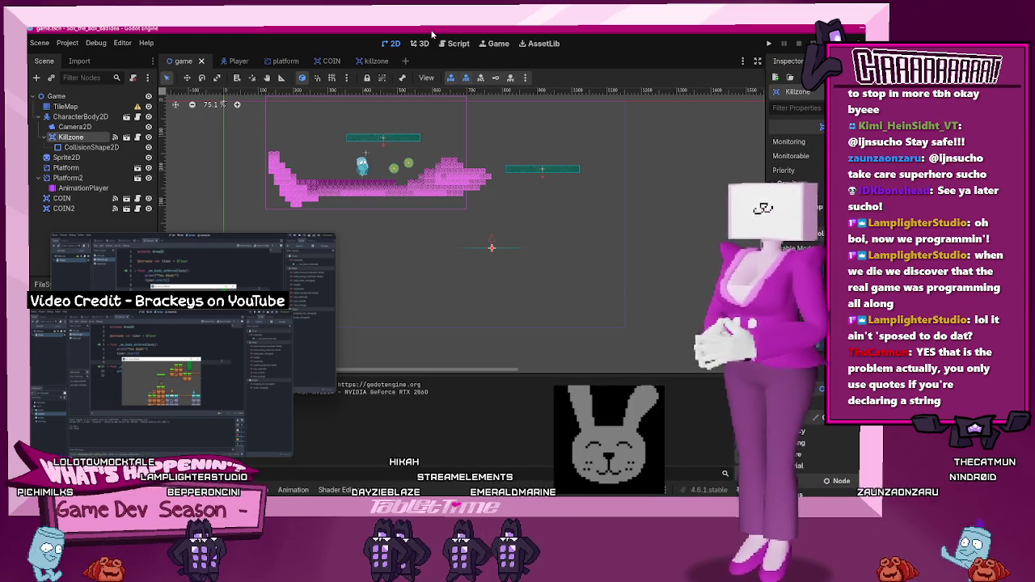
{"action": "left_click", "coordinate": [369, 61]}
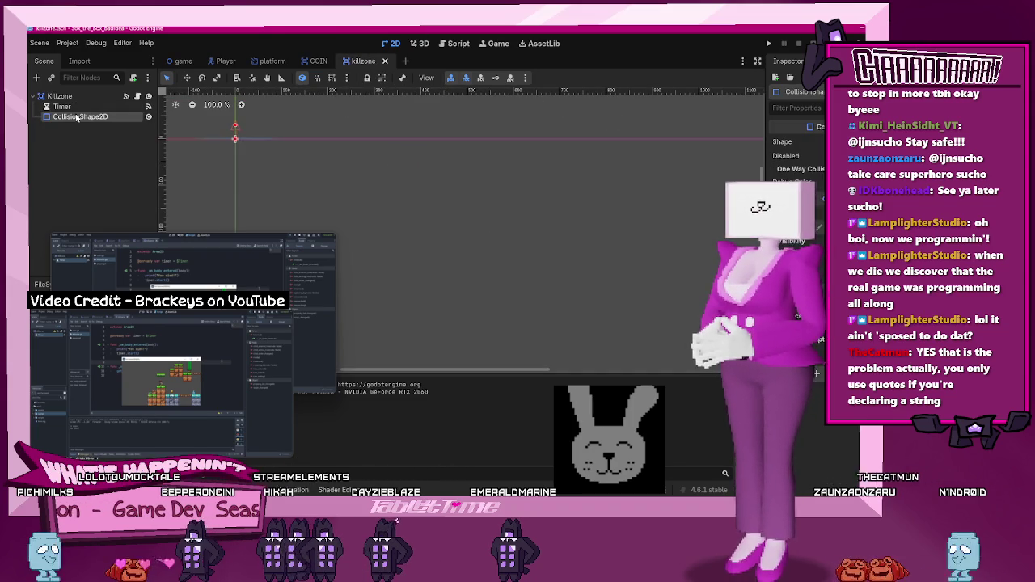
{"action": "left_click", "coordinate": [453, 43]}
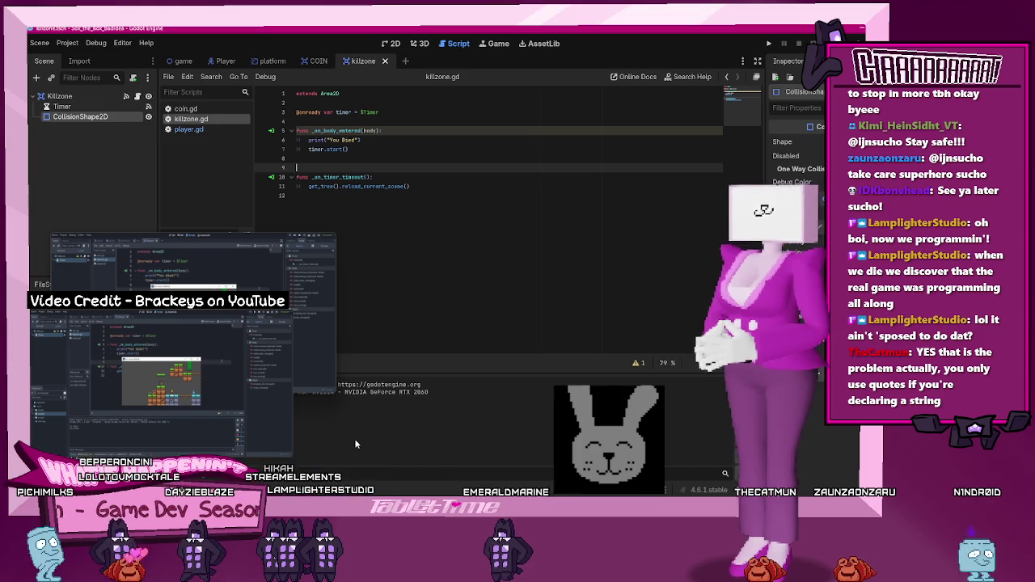
{"action": "mouse_move", "coordinate": [243, 388]}
{"action": "left_click", "coordinate": [146, 448]}
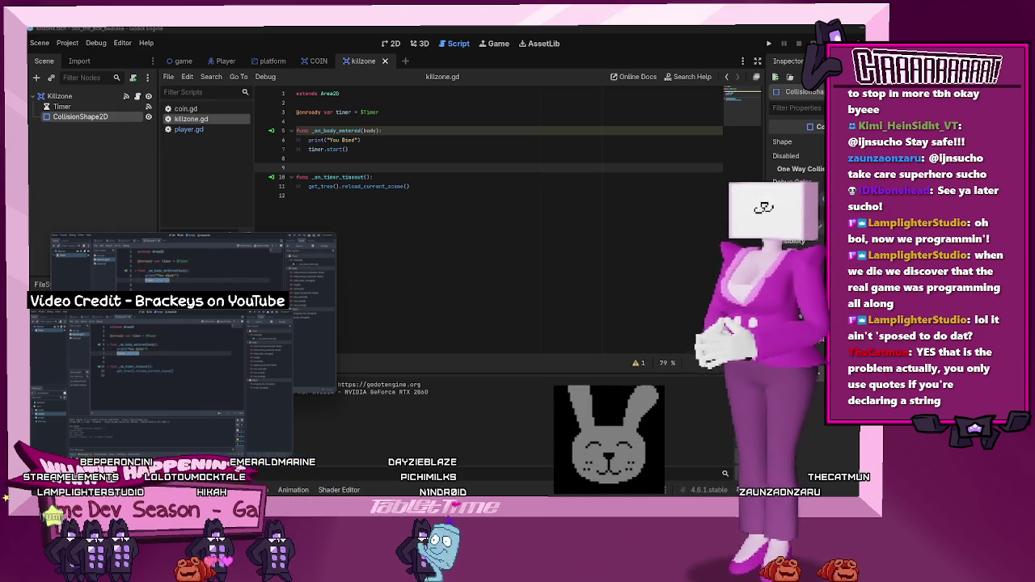
{"action": "left_click", "coordinate": [65, 108]}
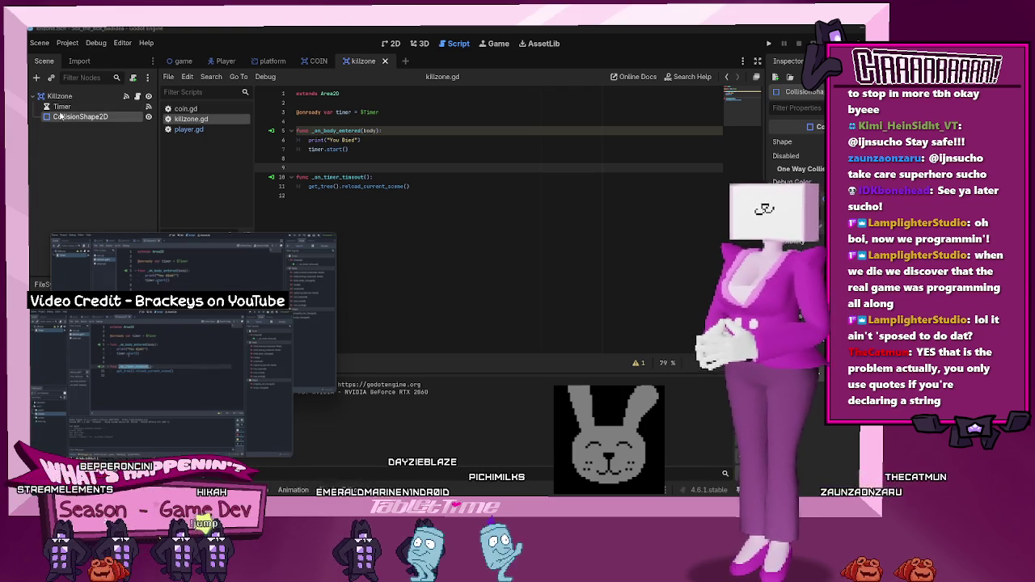
{"action": "left_click", "coordinate": [64, 107]}
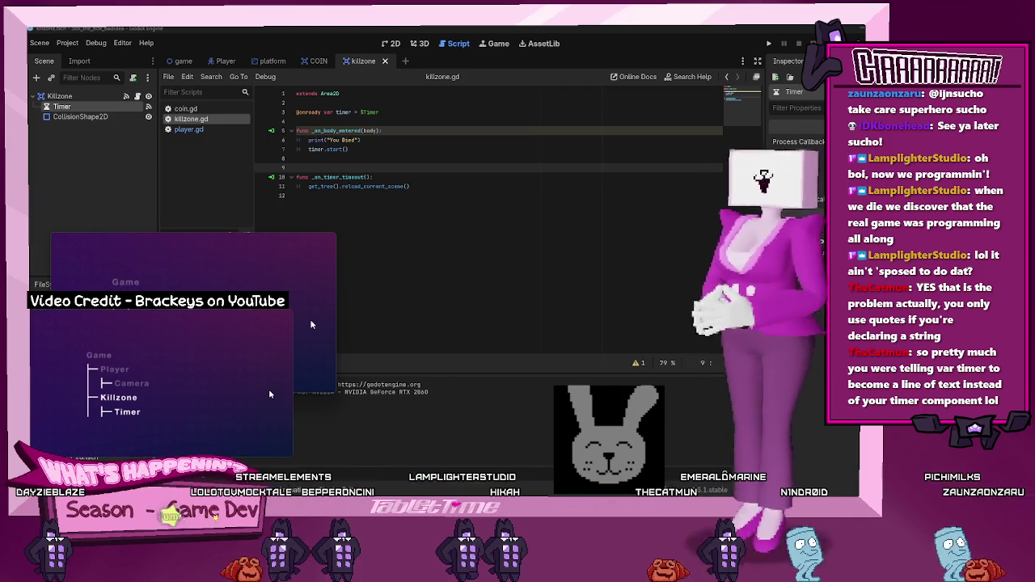
{"action": "mouse_move", "coordinate": [271, 394]}
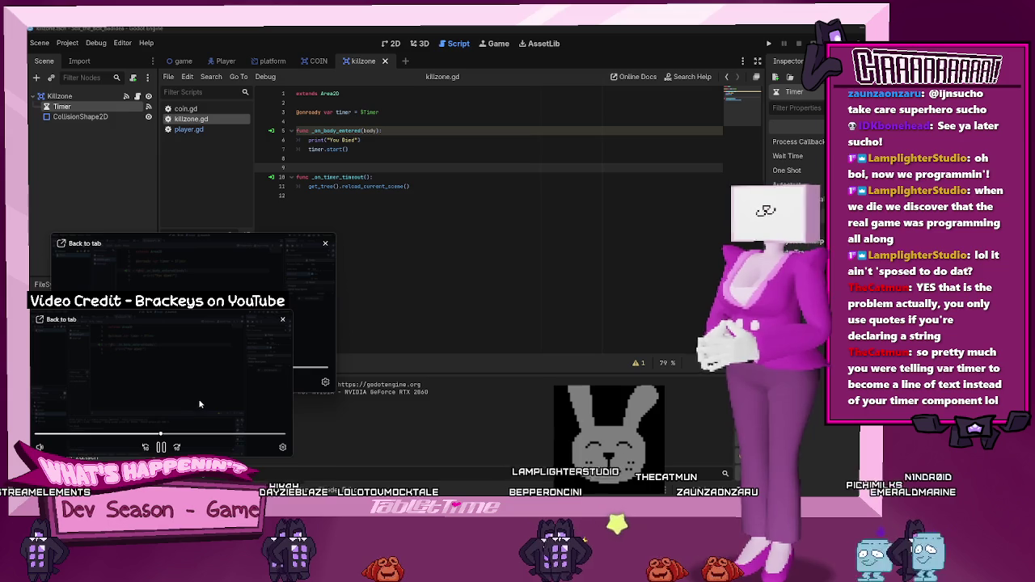
{"action": "mouse_move", "coordinate": [153, 449]}
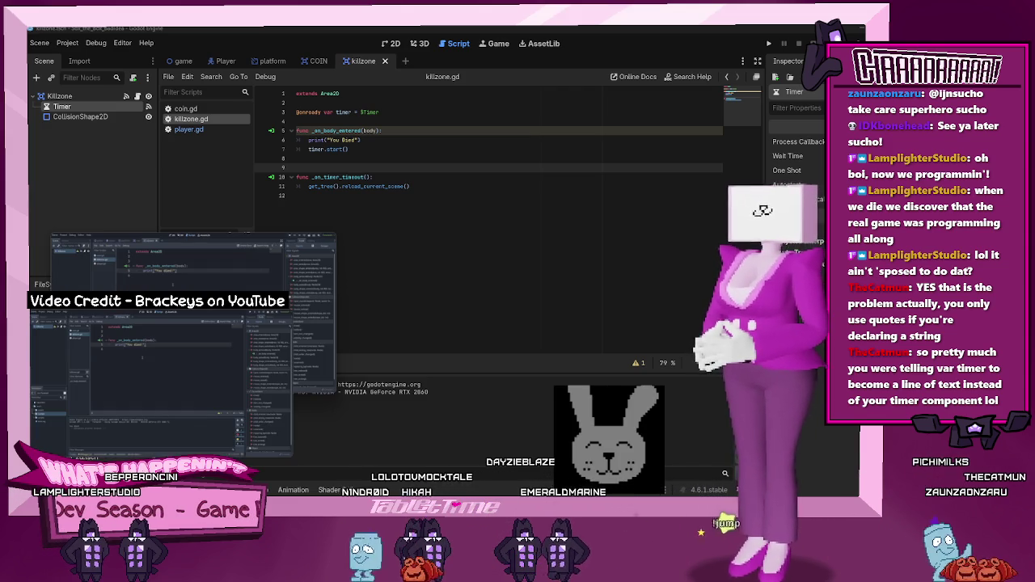
{"action": "key", "text": "alt+Tab"}
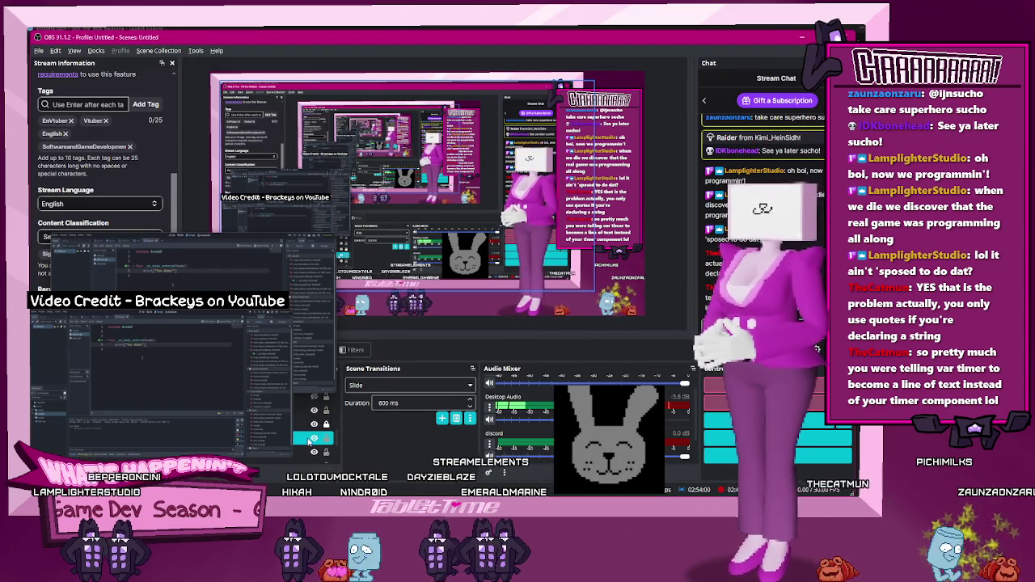
{"action": "key", "text": "alt+Tab"}
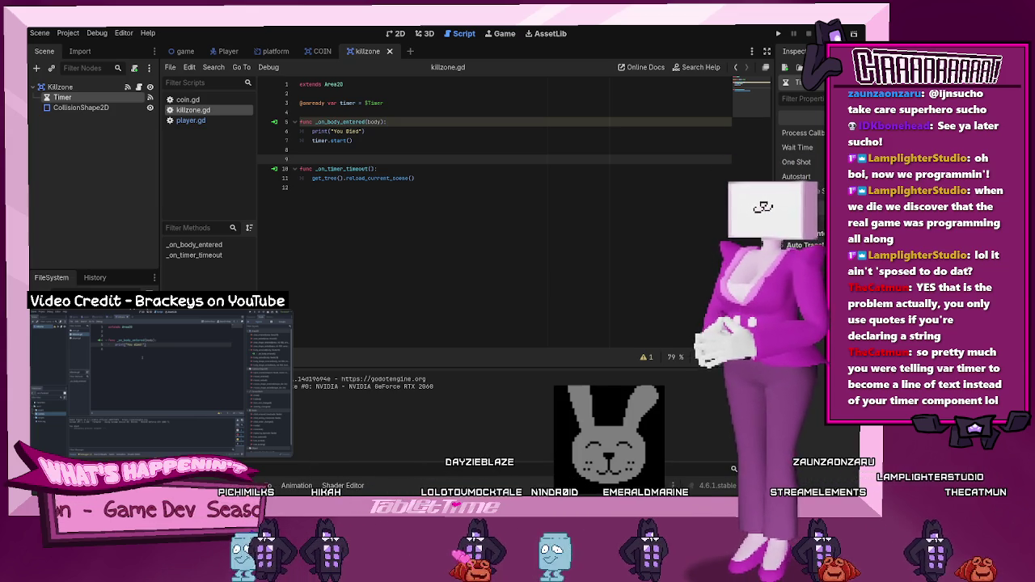
{"action": "key", "text": "alt+Tab"}
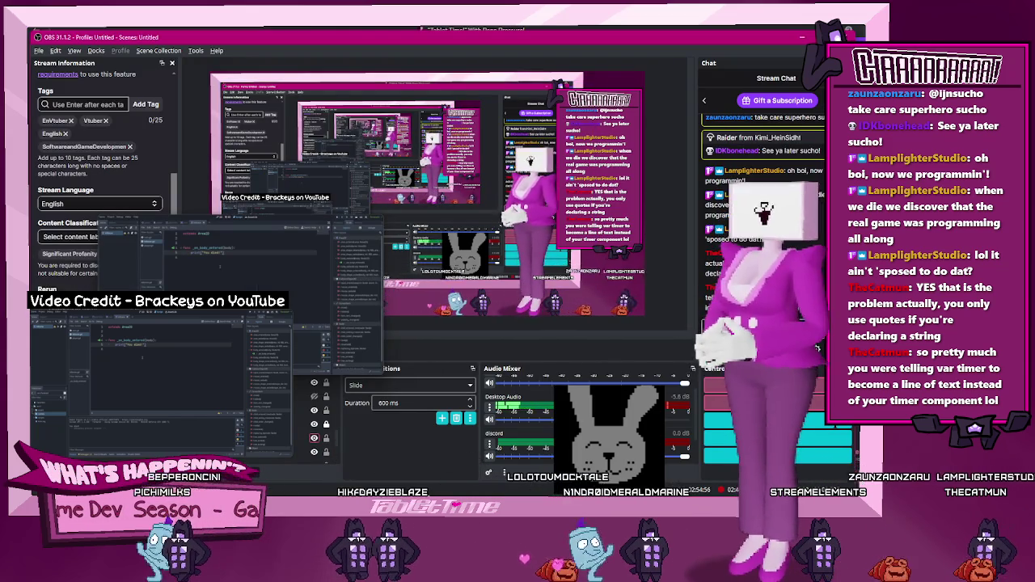
{"action": "key", "text": "alt+Tab"}
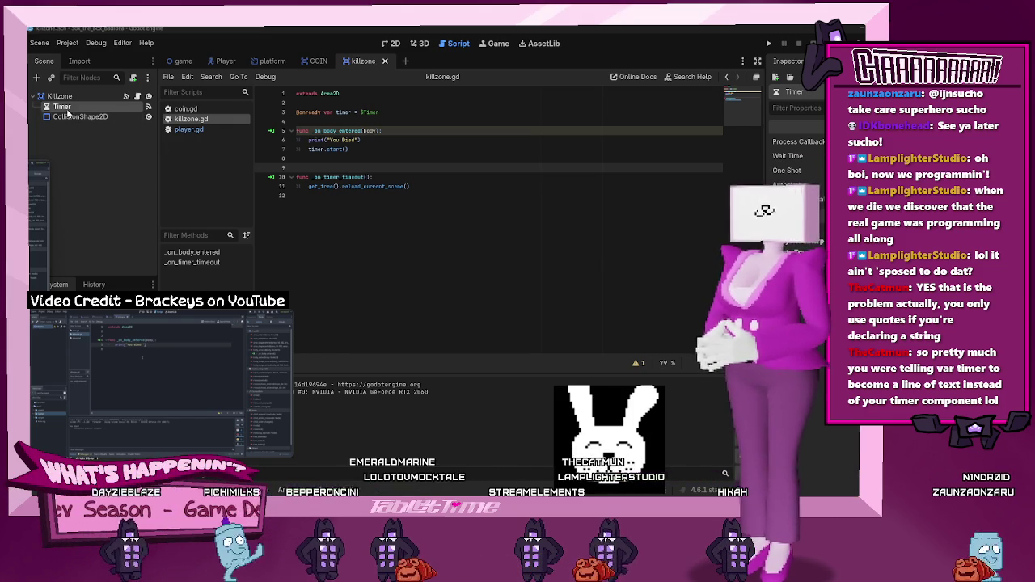
{"action": "mouse_move", "coordinate": [63, 107]}
{"action": "left_mouse_down"}
{"action": "mouse_move", "coordinate": [229, 169]}
{"action": "mouse_move", "coordinate": [356, 180]}
{"action": "mouse_move", "coordinate": [364, 120]}
{"action": "left_mouse_up"}
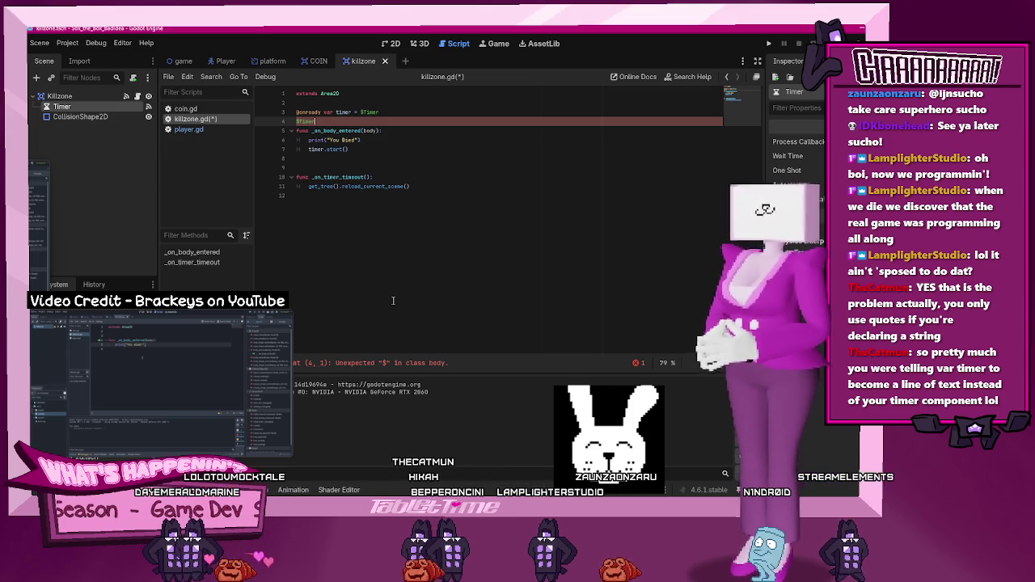
Delete the stray $Timer line from killzone.gd and save the script.
{"action": "key", "text": "shift+Home"}
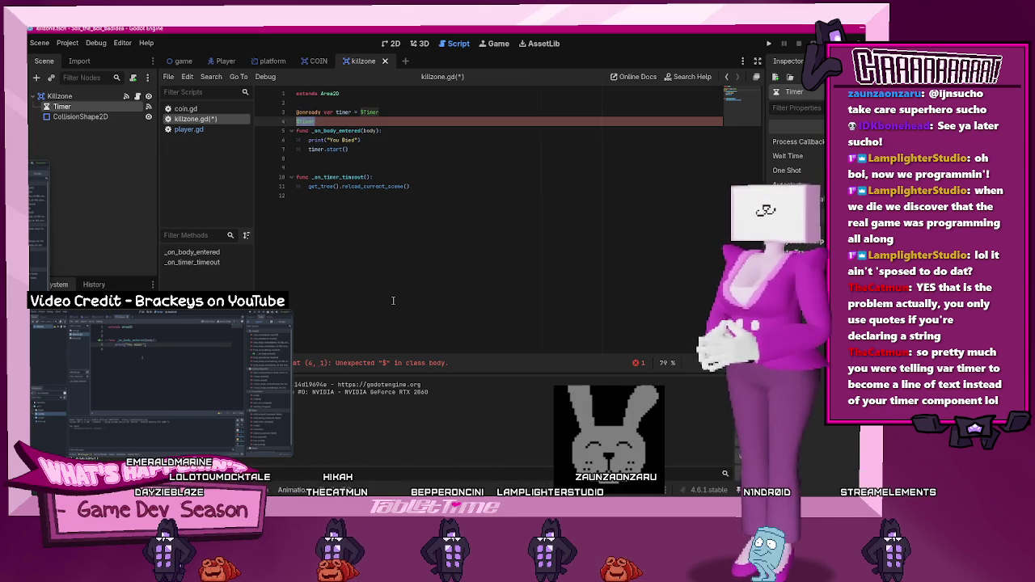
{"action": "key", "text": "Left"}
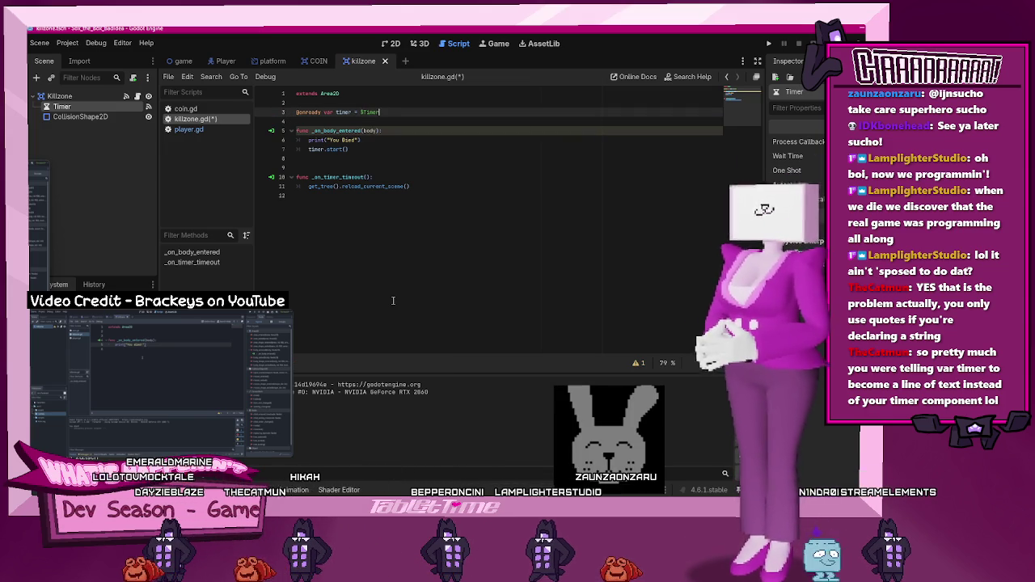
{"action": "key", "text": "ctrl+s"}
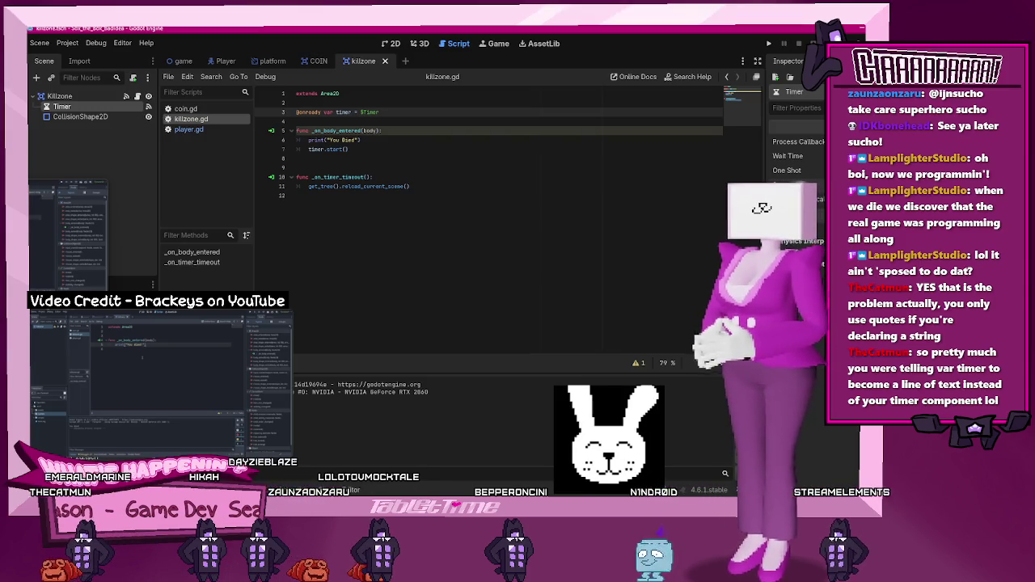
Test-run the level, walking the player left off the platform, then stop and open the game scene.
{"action": "key", "text": "F5"}
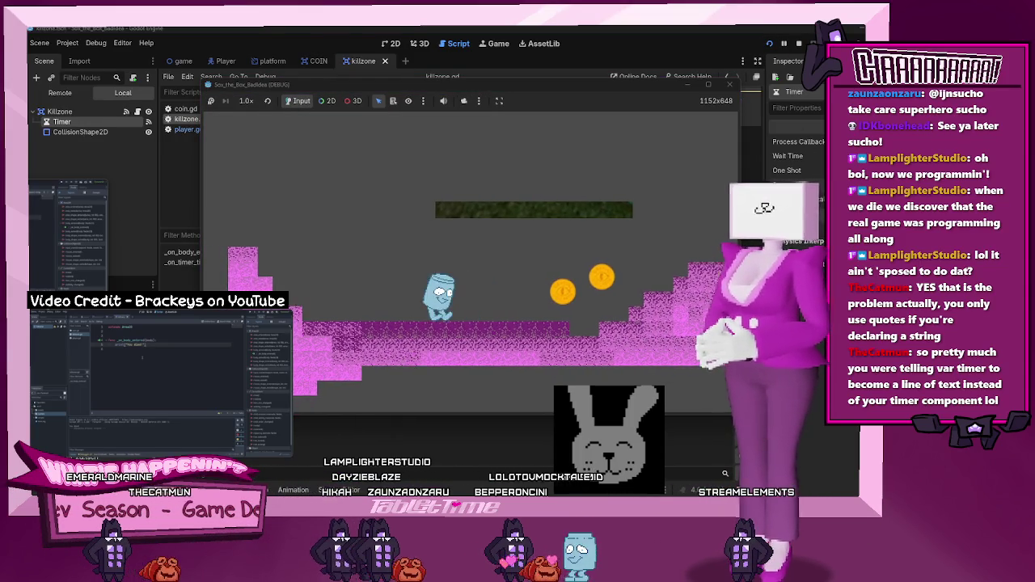
{"action": "key", "text": "Left"}
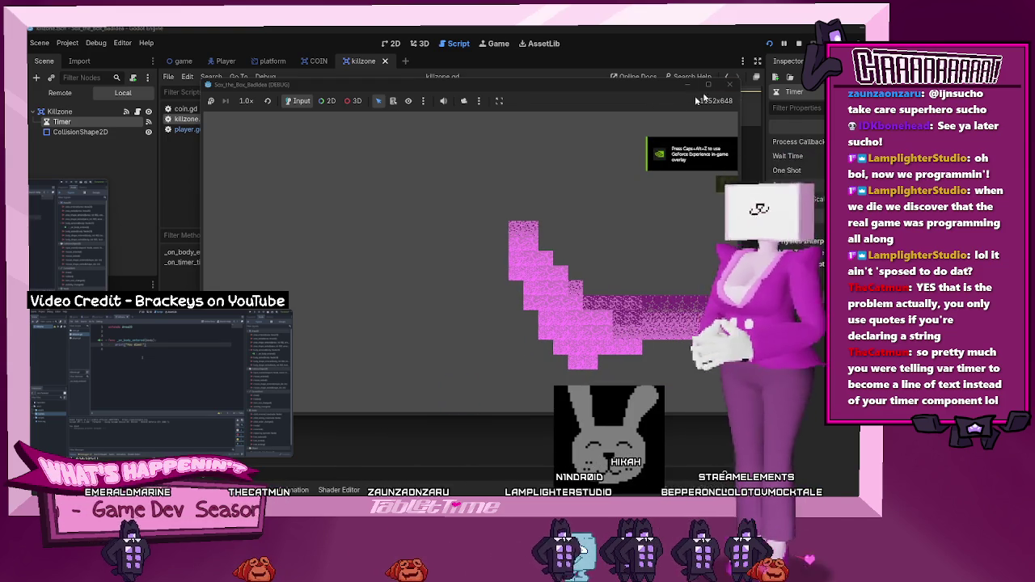
{"action": "left_click", "coordinate": [729, 84]}
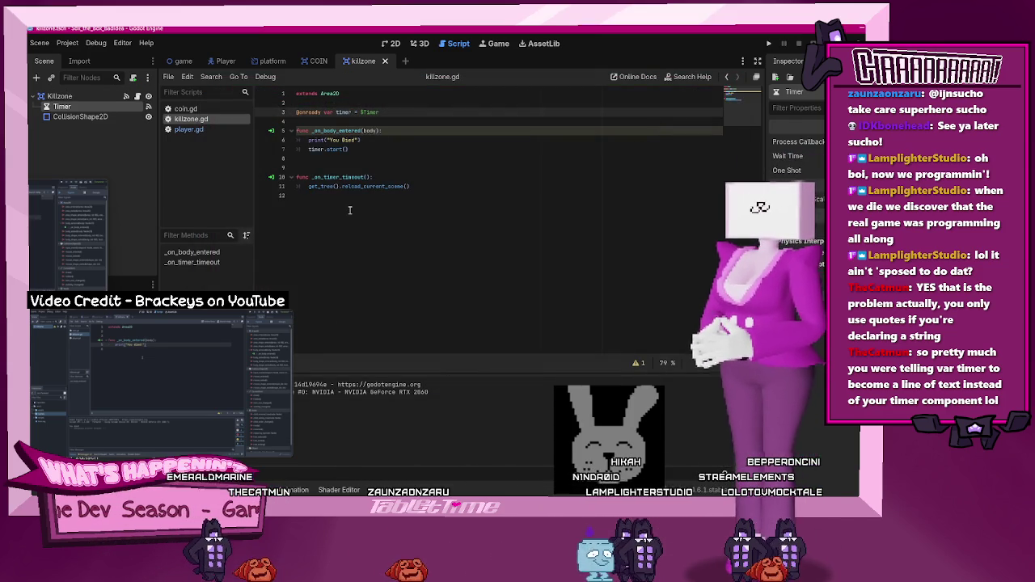
{"action": "left_click", "coordinate": [171, 62]}
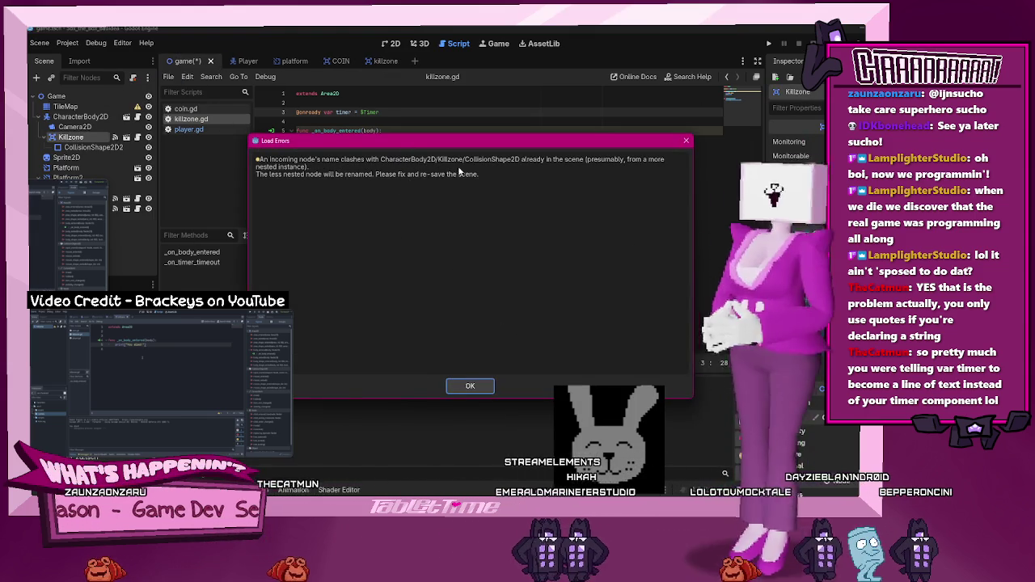
Dismiss the load-error warning and delete the CollisionShape2D node from the killzone scene.
{"action": "left_click", "coordinate": [485, 392]}
{"action": "left_click", "coordinate": [126, 138]}
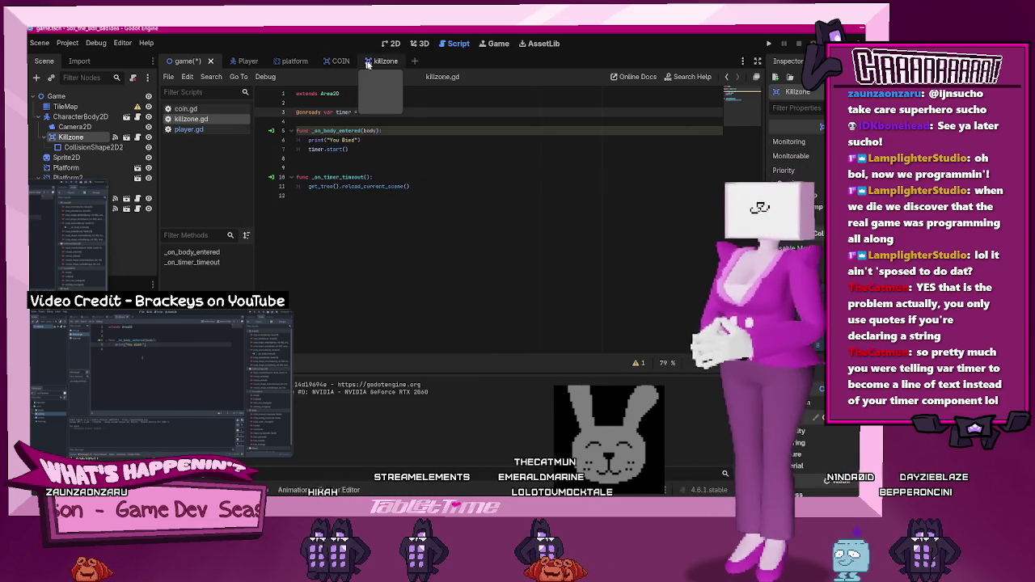
{"action": "right_click", "coordinate": [80, 117]}
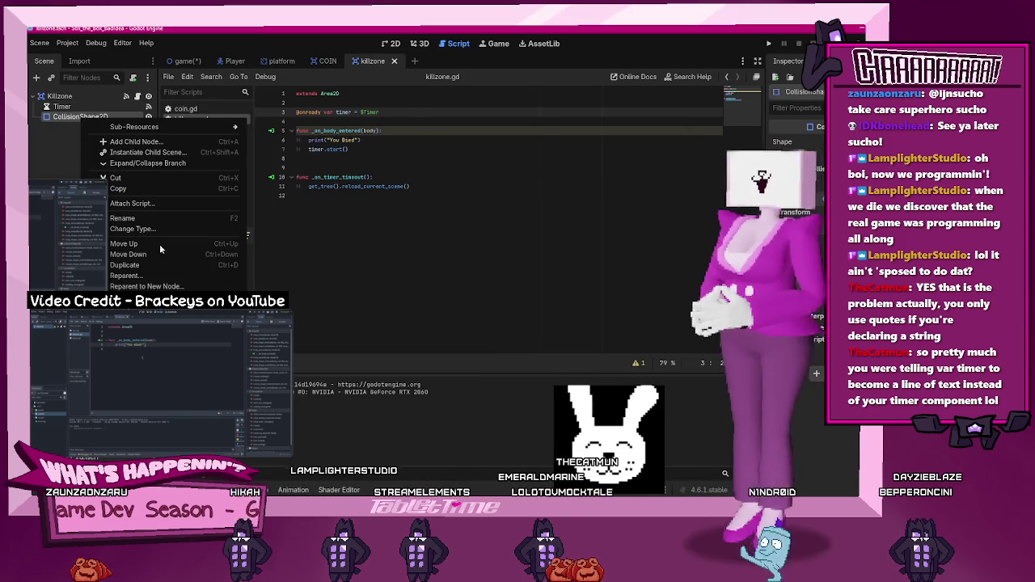
{"action": "key", "text": "Delete"}
{"action": "left_click", "coordinate": [423, 279]}
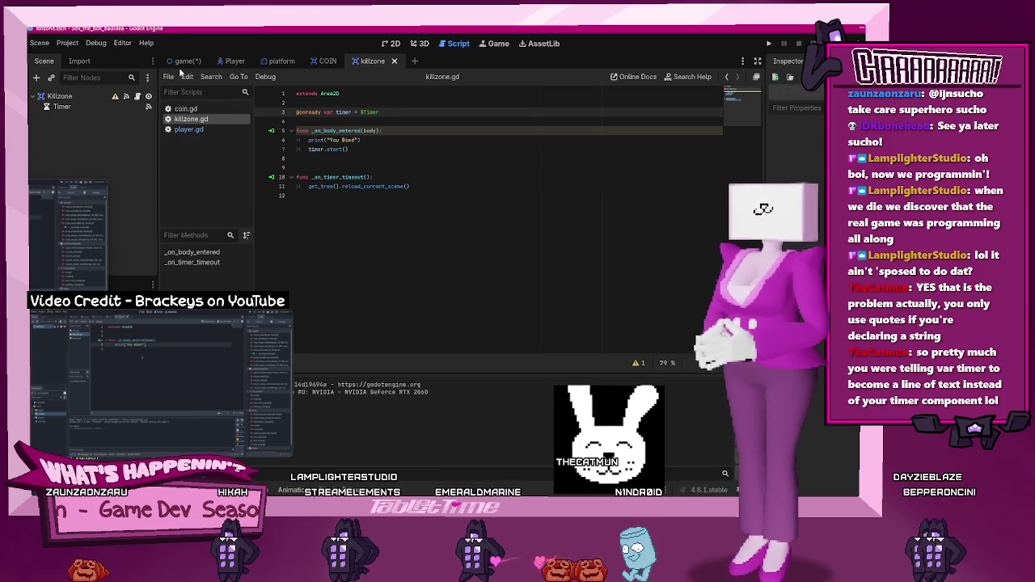
Select Killzone's CollisionShape2D in the game scene, save the game scene, and return to killzone.
{"action": "left_click", "coordinate": [188, 60]}
{"action": "left_click", "coordinate": [92, 148]}
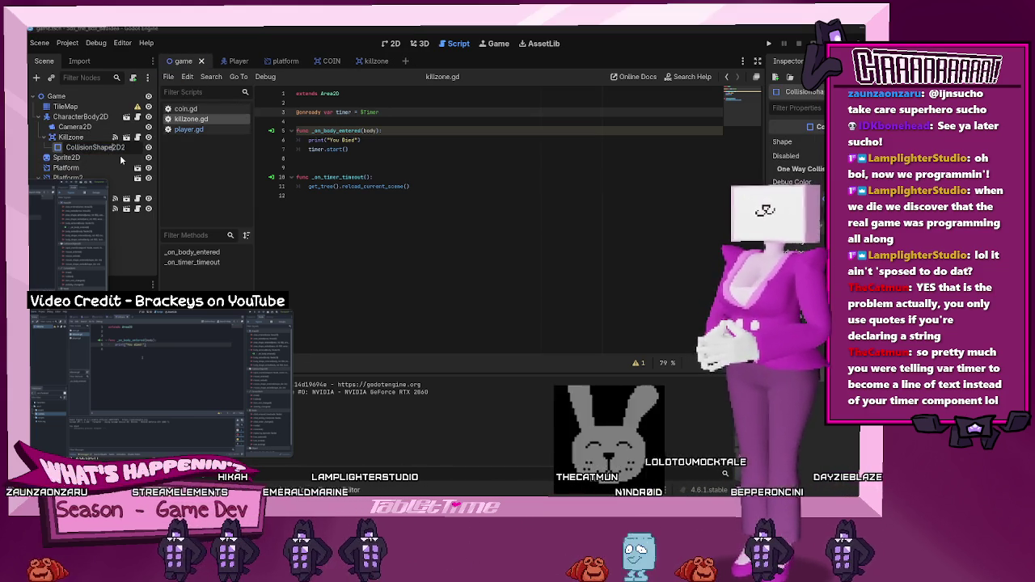
{"action": "key", "text": "ctrl+s"}
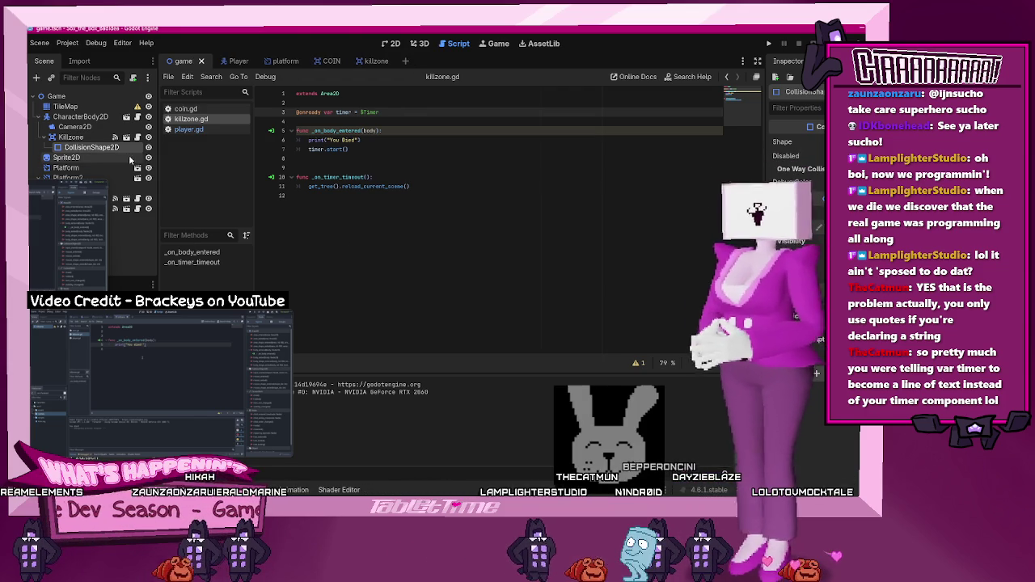
{"action": "left_click", "coordinate": [368, 61]}
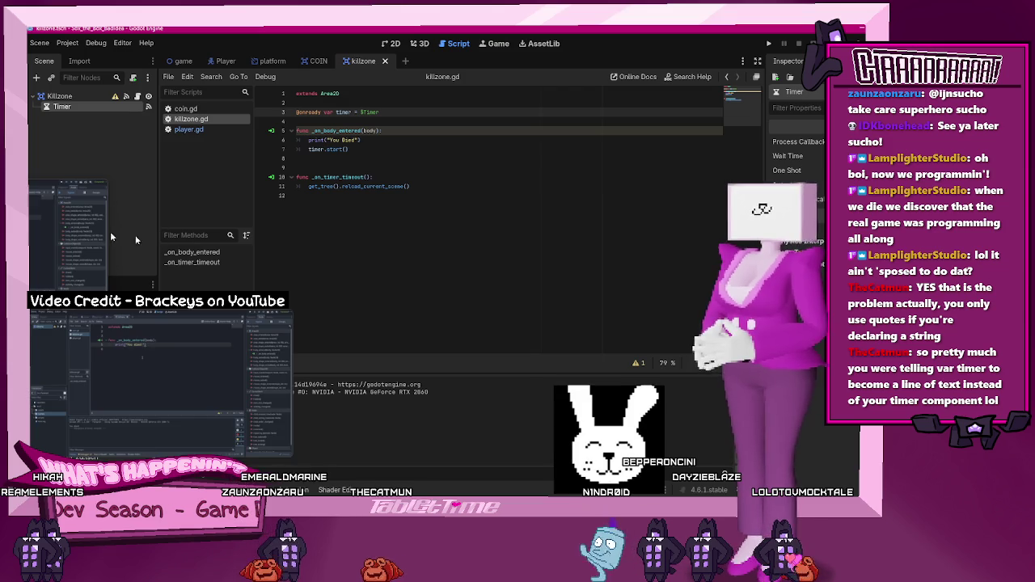
Test-run the level, walking the player left up the pink steps, then stop with F8.
{"action": "left_click", "coordinate": [767, 45]}
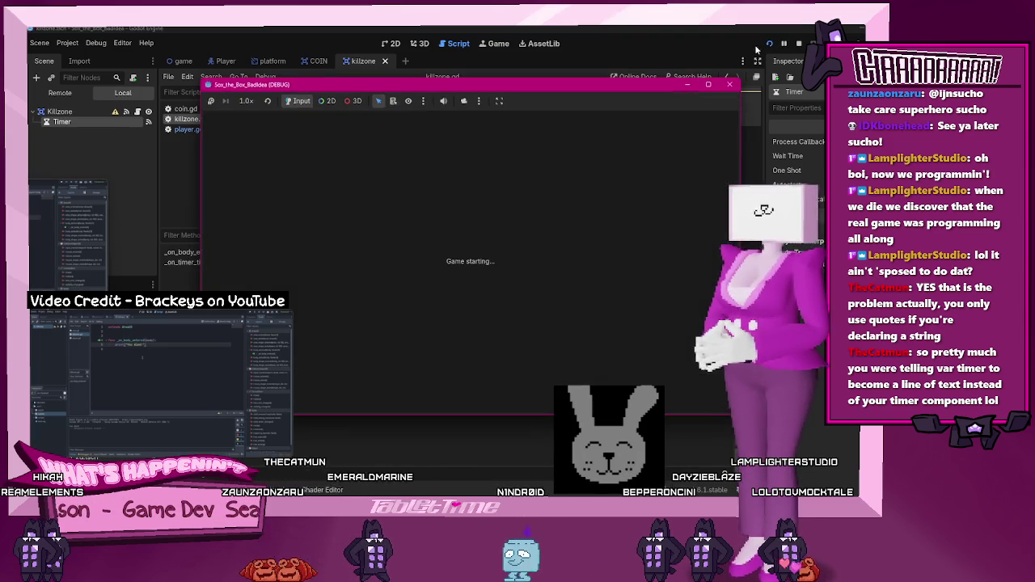
{"action": "key", "text": "Left"}
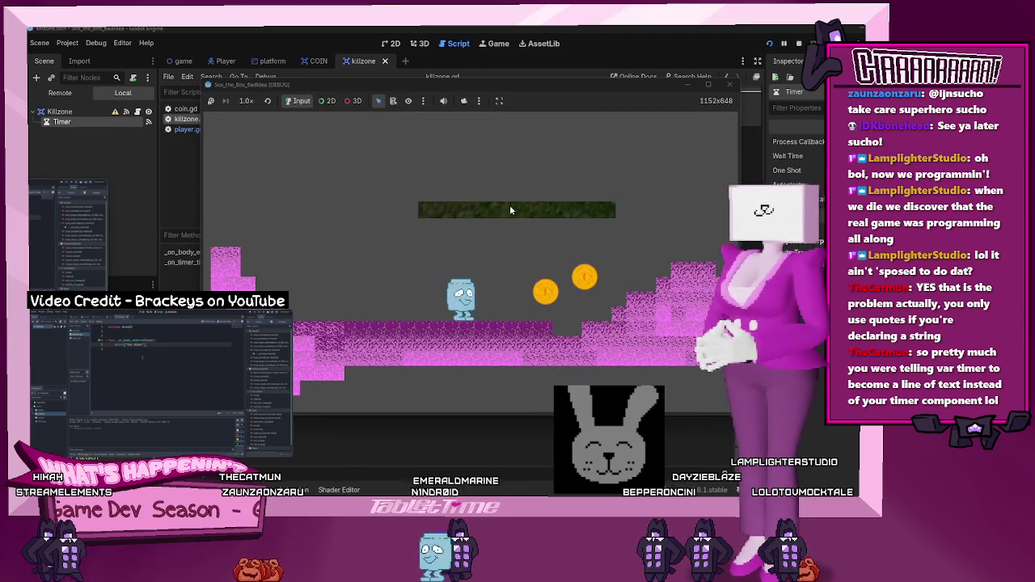
{"action": "key", "text": "space"}
{"action": "key", "text": "Left"}
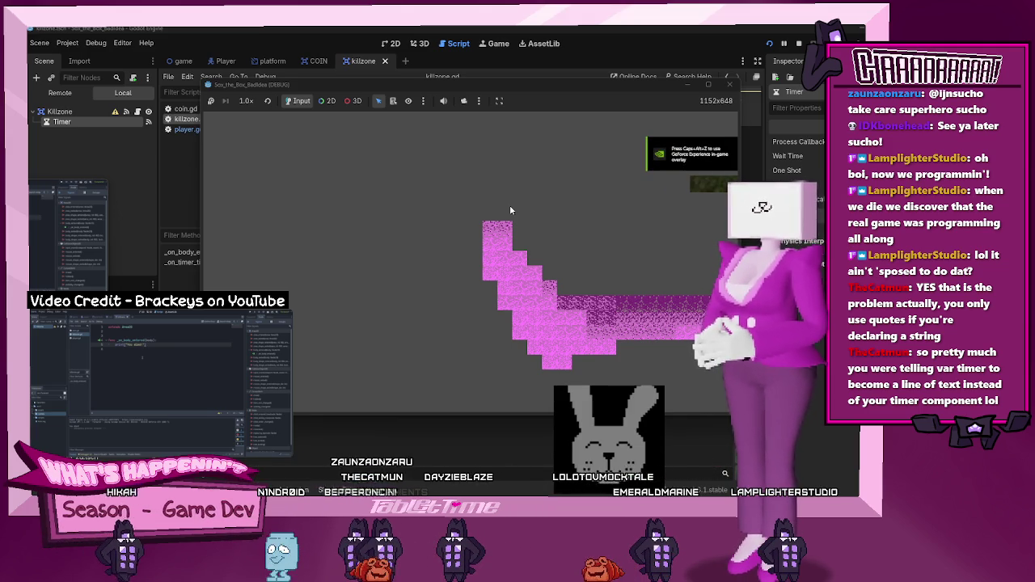
{"action": "key", "text": "F8"}
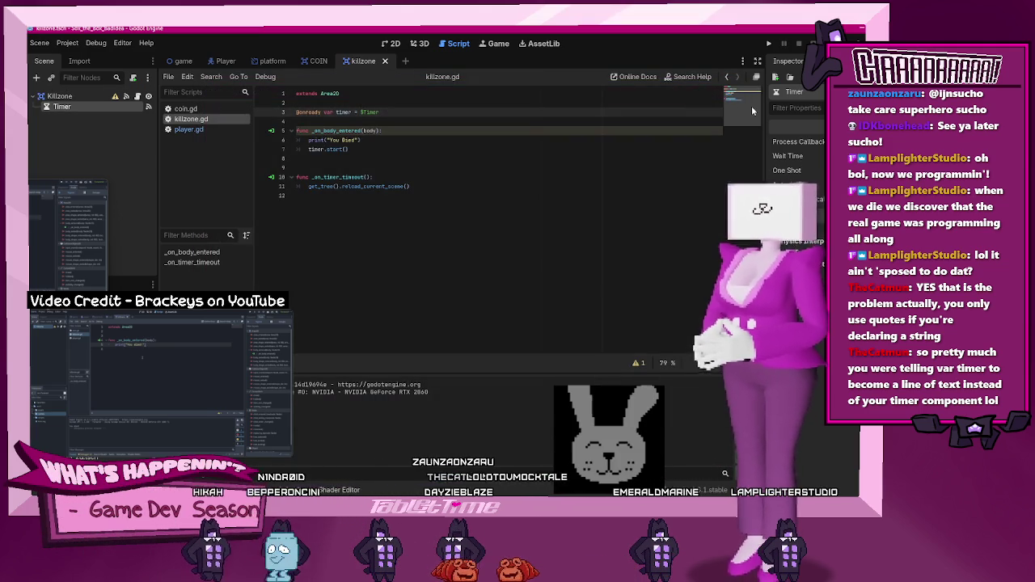
{"action": "left_click", "coordinate": [776, 77]}
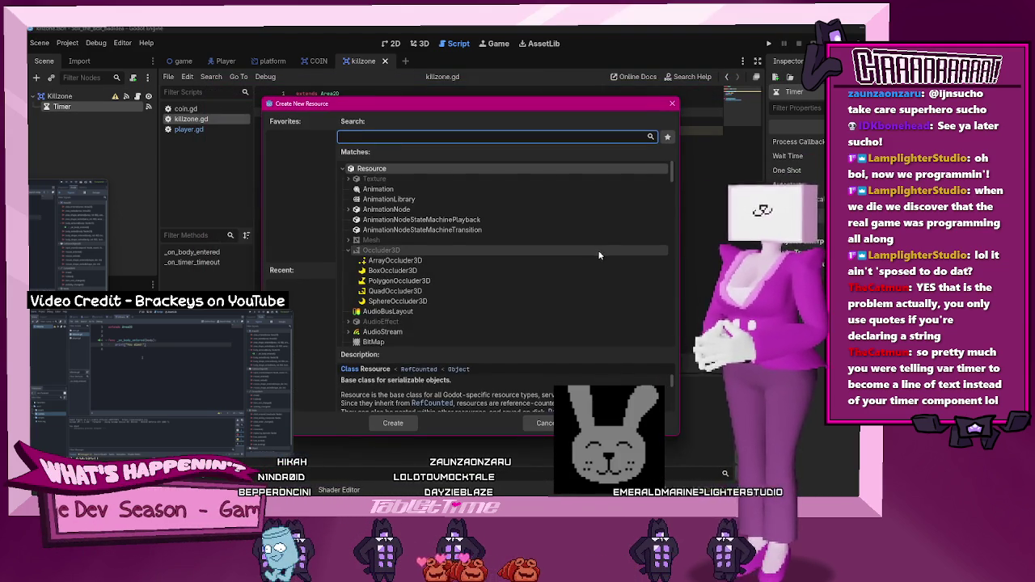
Cancel the Create New Resource dialog and show the game scene zoomed in the 2D editor.
{"action": "left_click", "coordinate": [546, 423]}
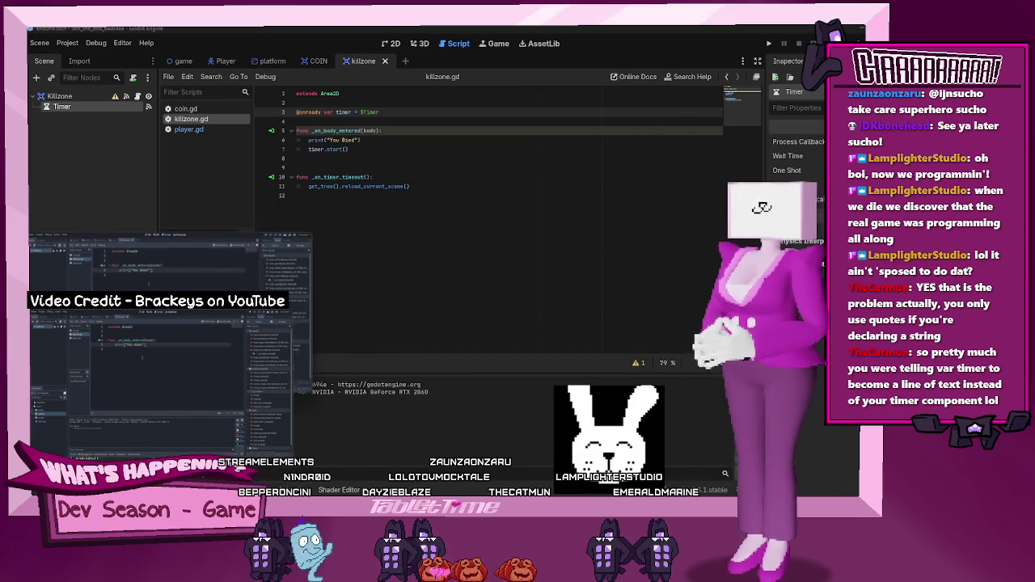
{"action": "left_click", "coordinate": [189, 62]}
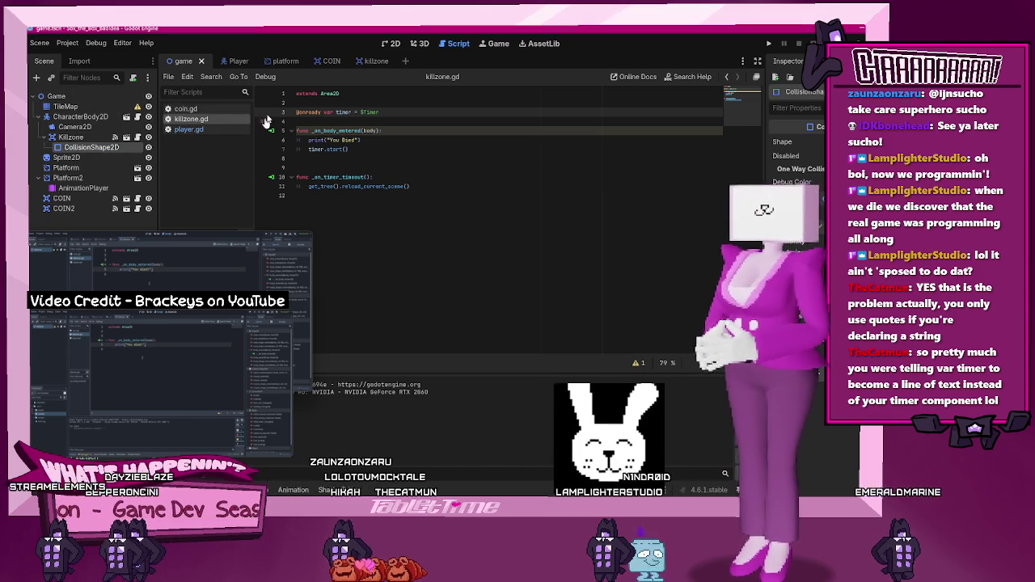
{"action": "left_click", "coordinate": [392, 43]}
{"action": "scroll", "coordinate": [474, 248], "scroll_direction": "up", "scroll_amount": 4}
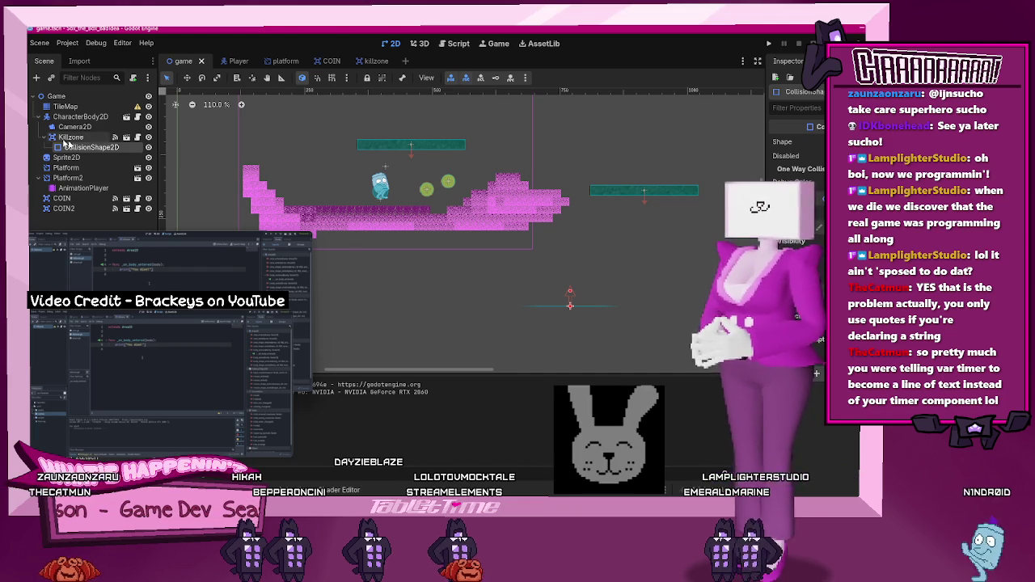
Reparent Killzone directly under the Game root, save the game scene, and launch a test run.
{"action": "left_click", "coordinate": [61, 137]}
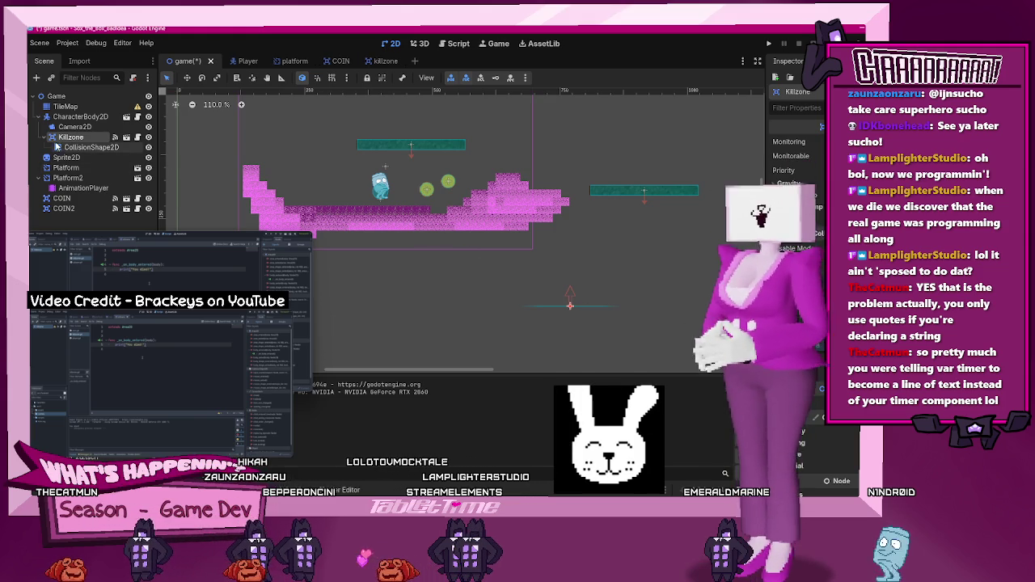
{"action": "mouse_move", "coordinate": [70, 136]}
{"action": "left_mouse_down"}
{"action": "mouse_move", "coordinate": [46, 115]}
{"action": "mouse_move", "coordinate": [68, 212]}
{"action": "left_mouse_up"}
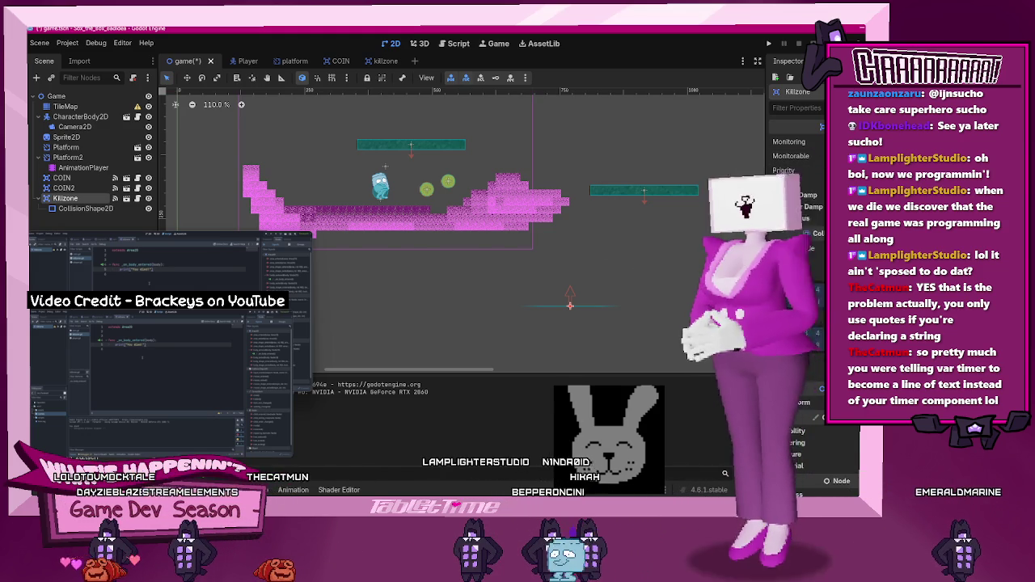
{"action": "key", "text": "ctrl+s"}
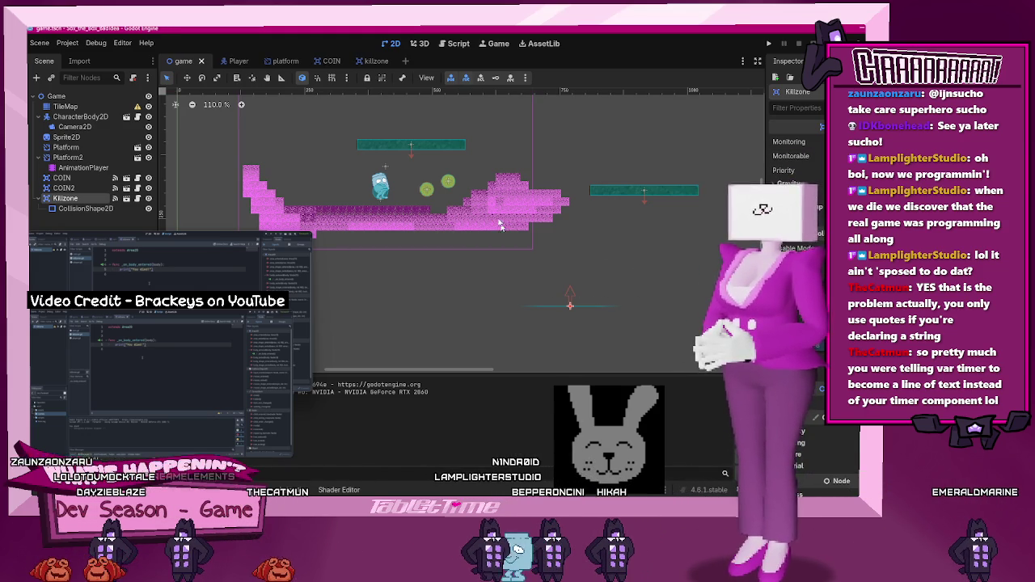
{"action": "left_click", "coordinate": [767, 44]}
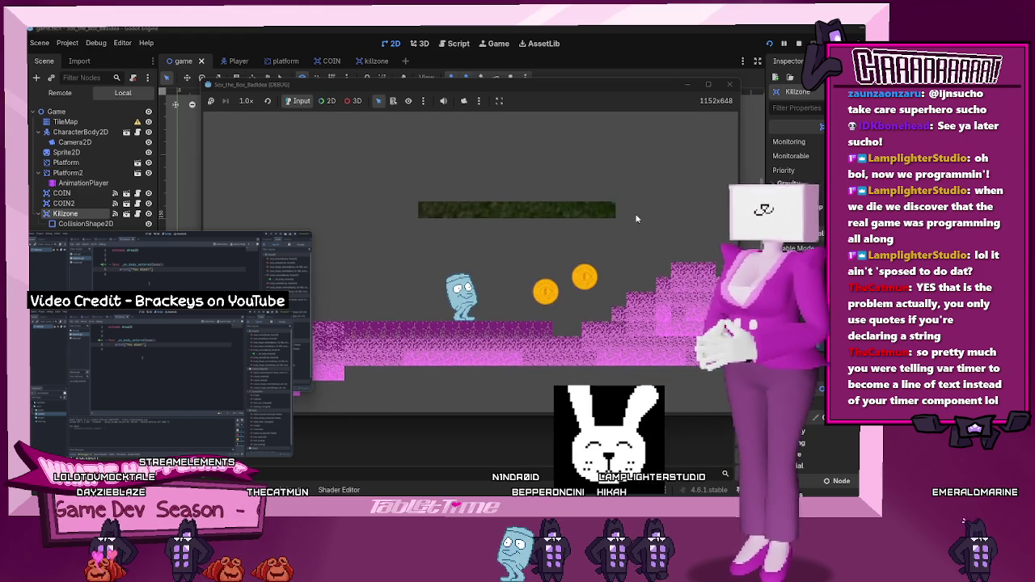
Walk the player right up the pink blocks and jump across the gap onto the platform.
{"action": "key", "text": "Right"}
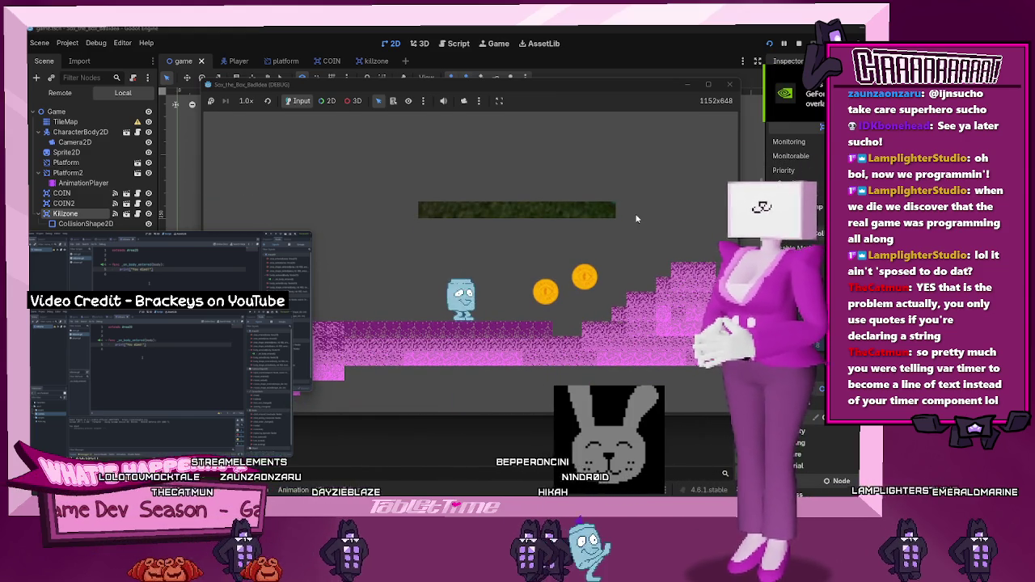
{"action": "key", "text": "Right"}
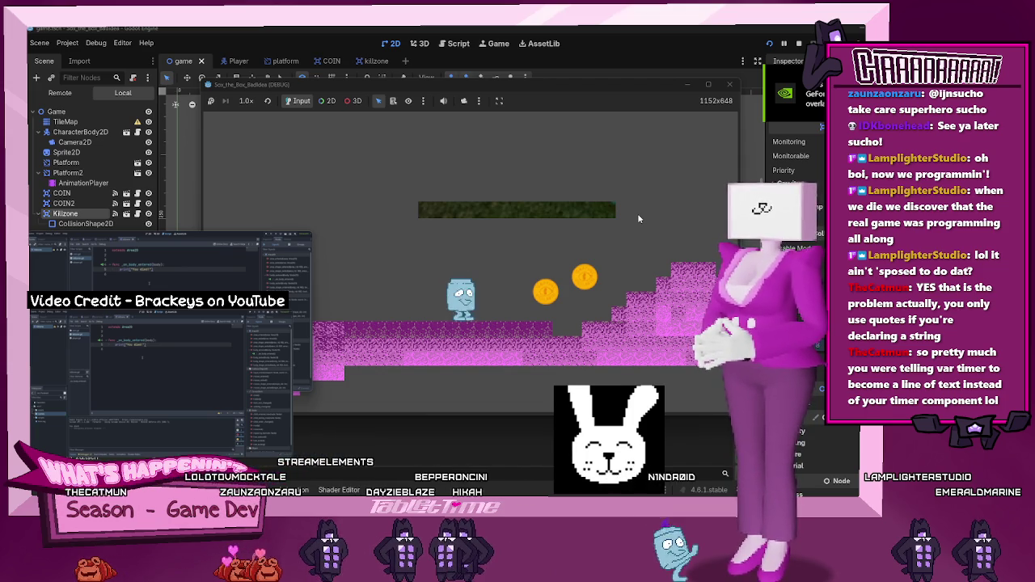
{"action": "key", "text": "space"}
{"action": "key", "text": "Left"}
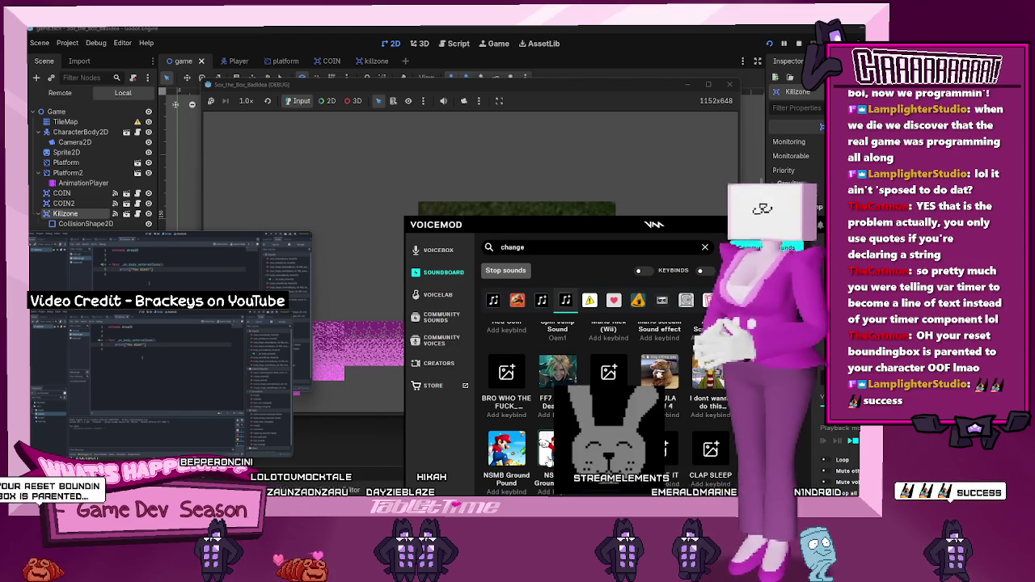
{"action": "scroll", "coordinate": [548, 461], "scroll_direction": "down", "scroll_amount": 1}
{"action": "left_click", "coordinate": [600, 147]}
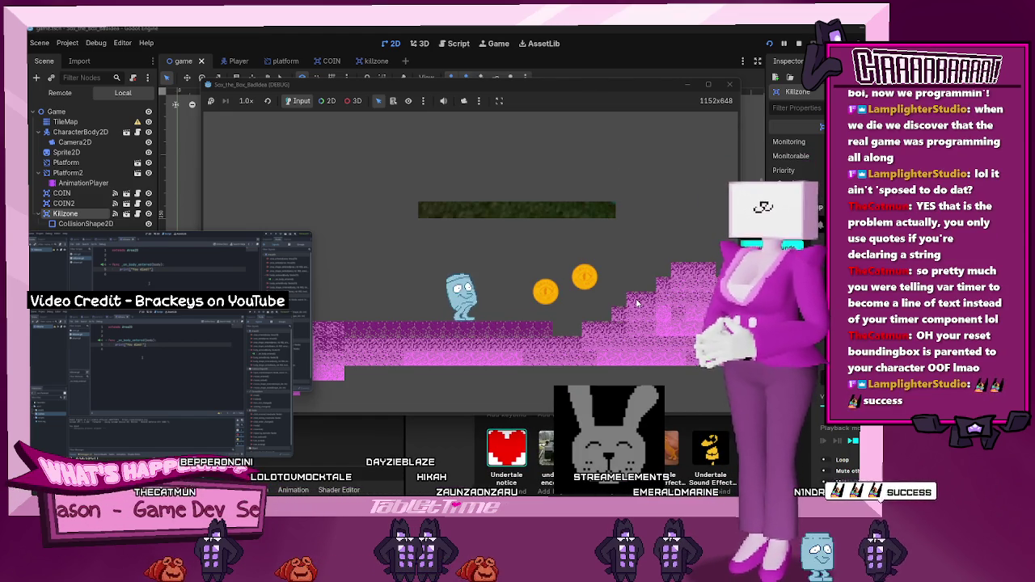
{"action": "key", "text": "Right"}
{"action": "key", "text": "space"}
{"action": "key", "text": "Right"}
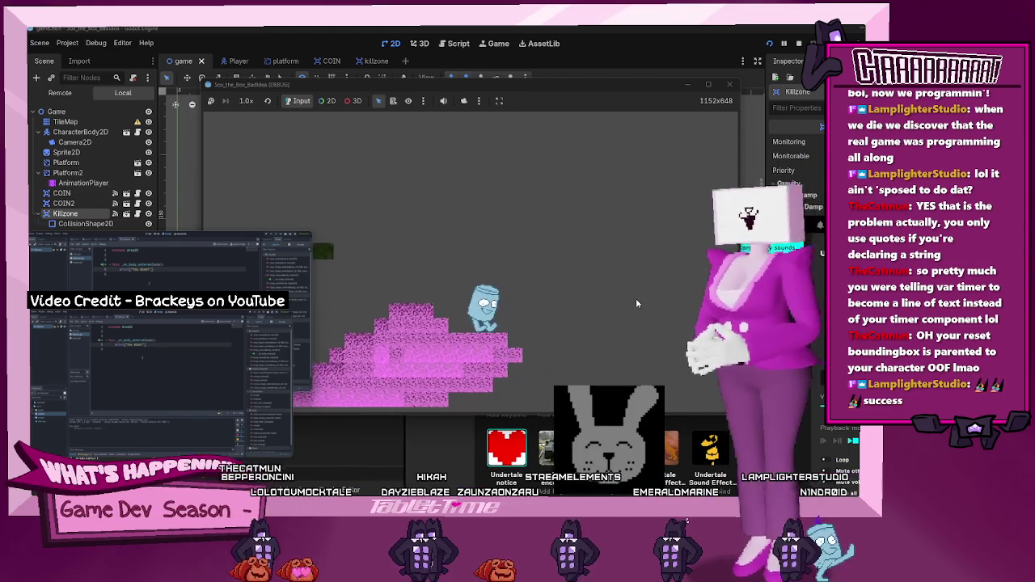
{"action": "key", "text": "alt+Tab"}
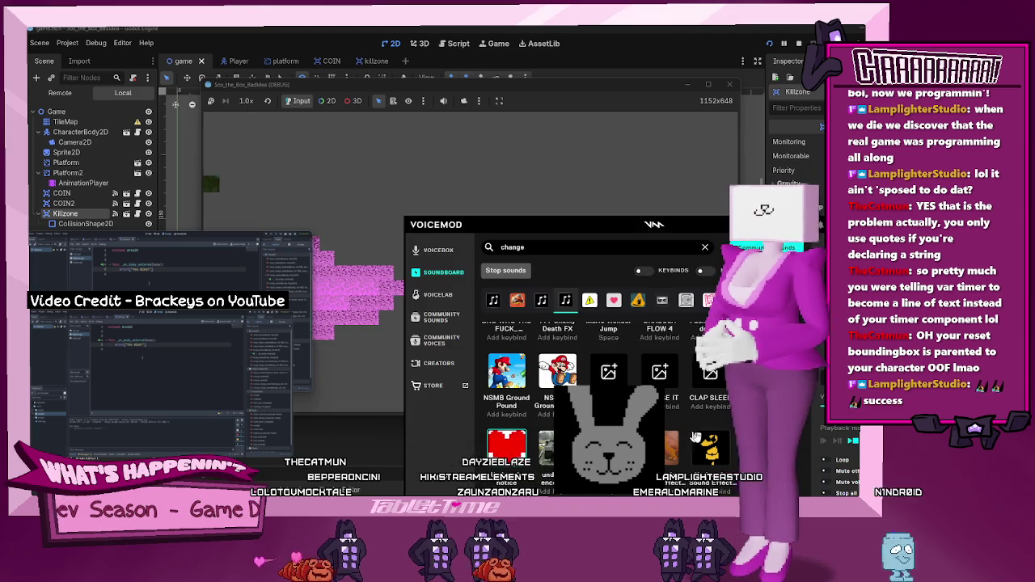
{"action": "left_click", "coordinate": [394, 379]}
Walk the player left and right collecting a coin, then stop the running game.
{"action": "key", "text": "Left"}
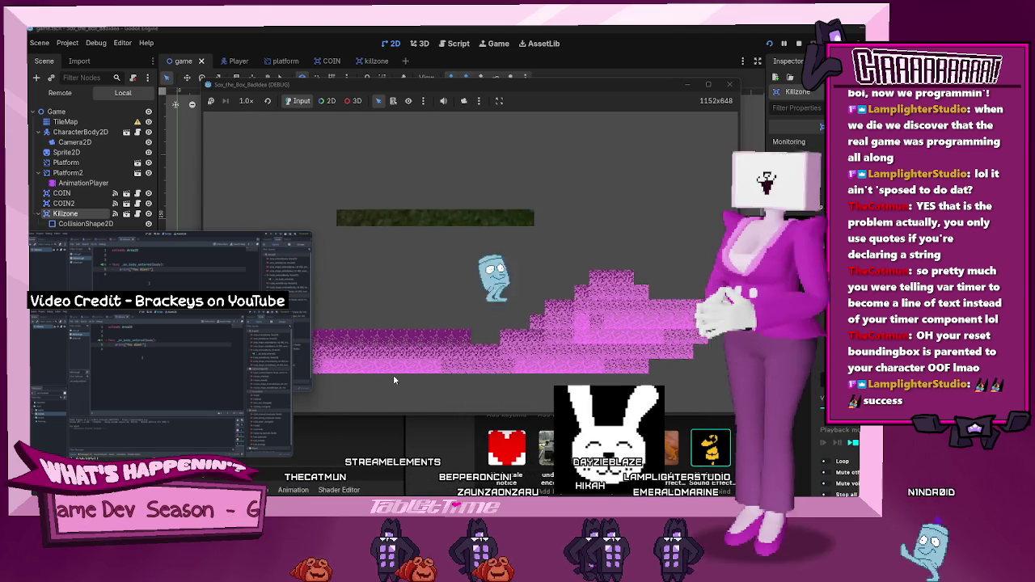
{"action": "key", "text": "Left"}
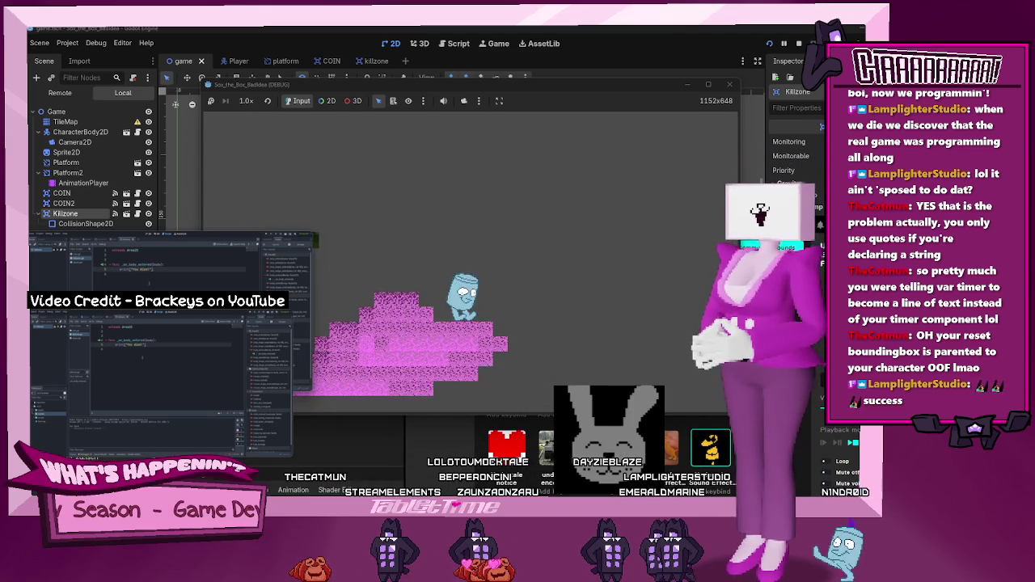
{"action": "key", "text": "alt+Tab"}
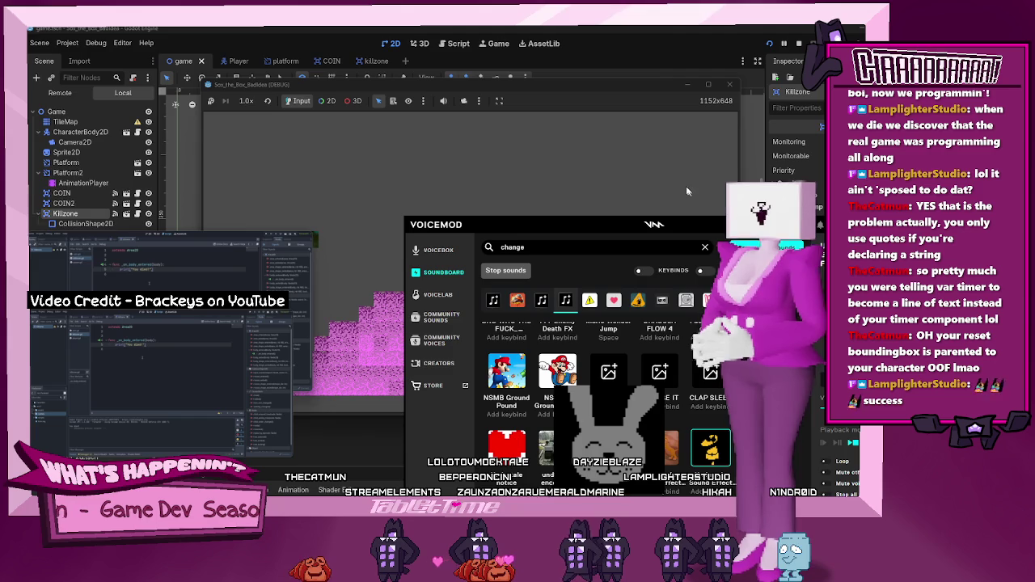
{"action": "scroll", "coordinate": [641, 377], "scroll_direction": "up", "scroll_amount": 1}
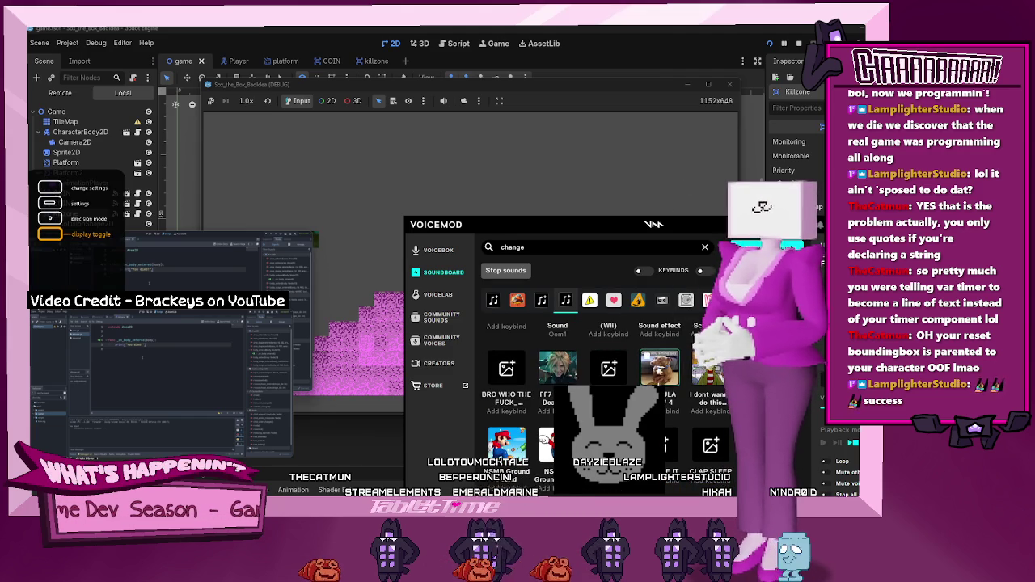
{"action": "scroll", "coordinate": [646, 356], "scroll_direction": "down", "scroll_amount": 1}
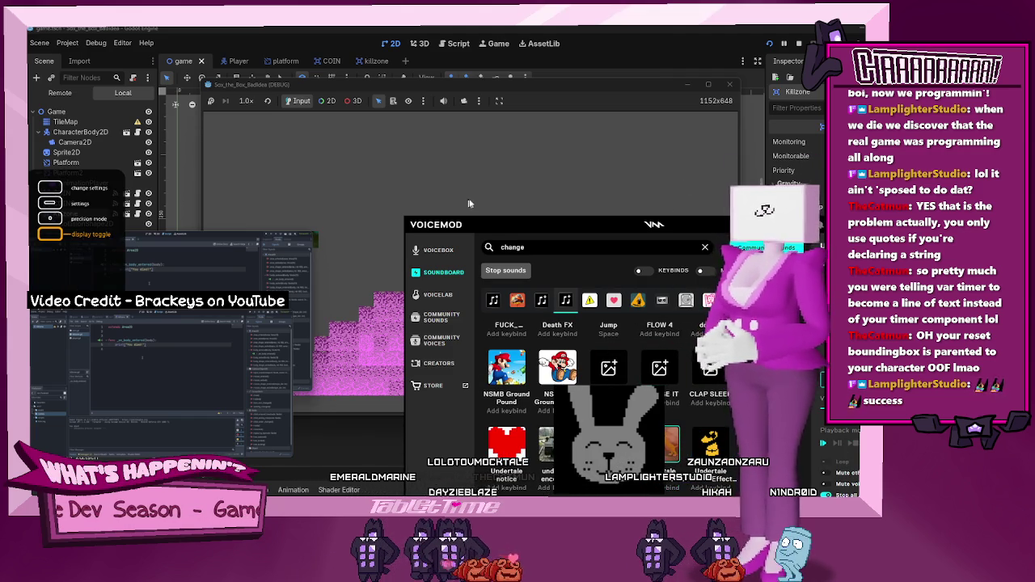
{"action": "left_click", "coordinate": [466, 199]}
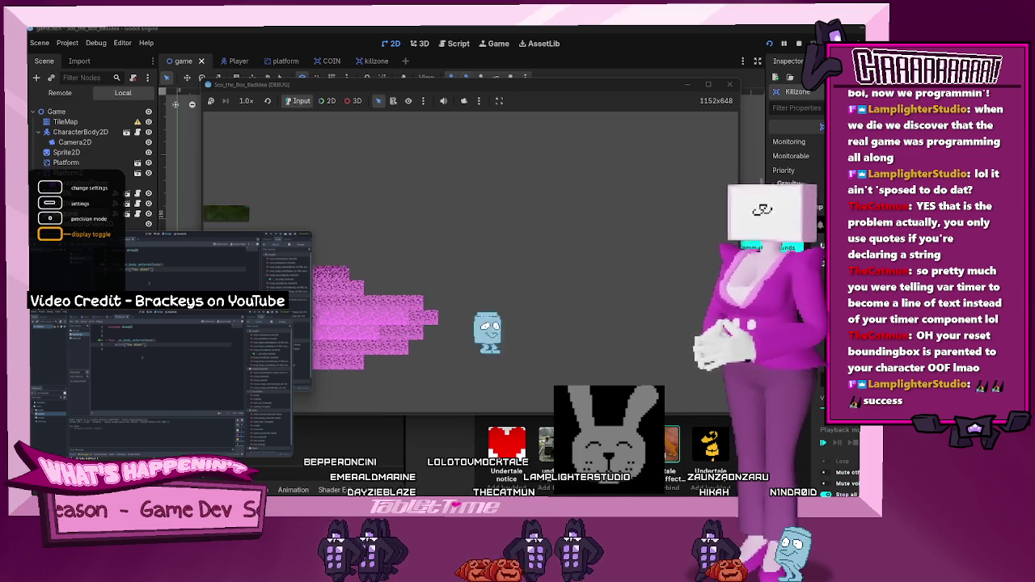
{"action": "key", "text": "alt+Tab"}
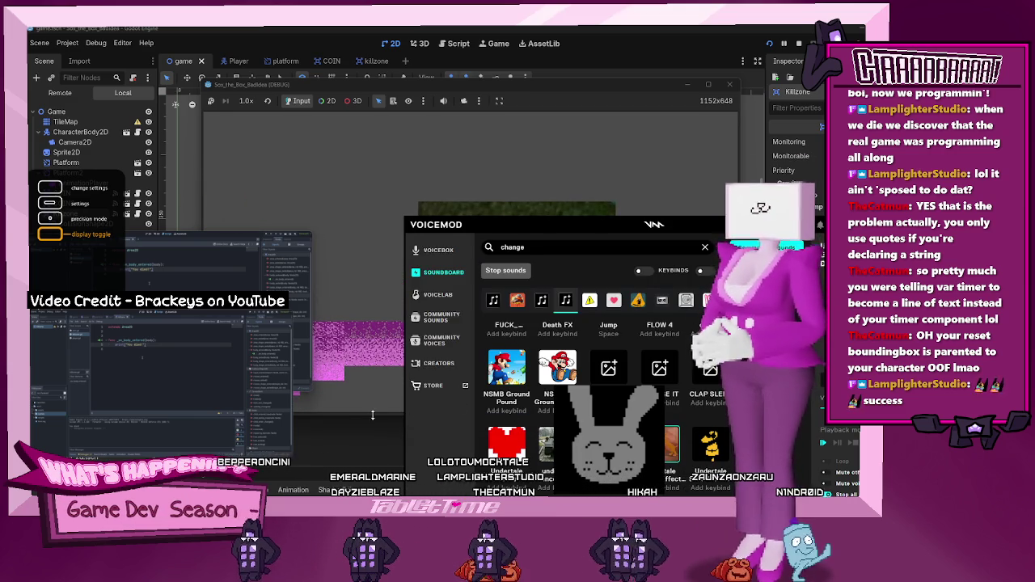
{"action": "left_click", "coordinate": [406, 411]}
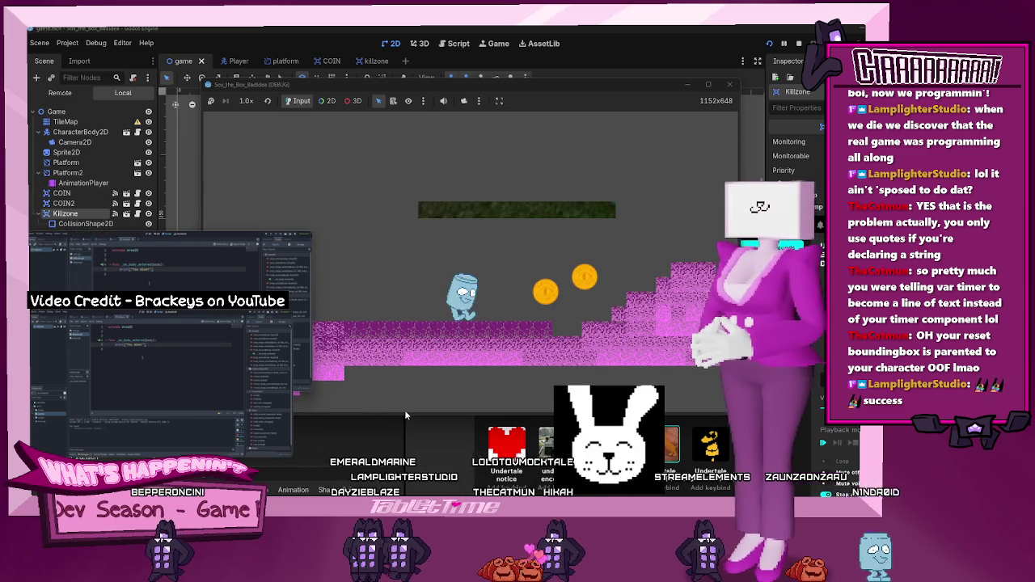
{"action": "key", "text": "Right"}
{"action": "key", "text": "Right"}
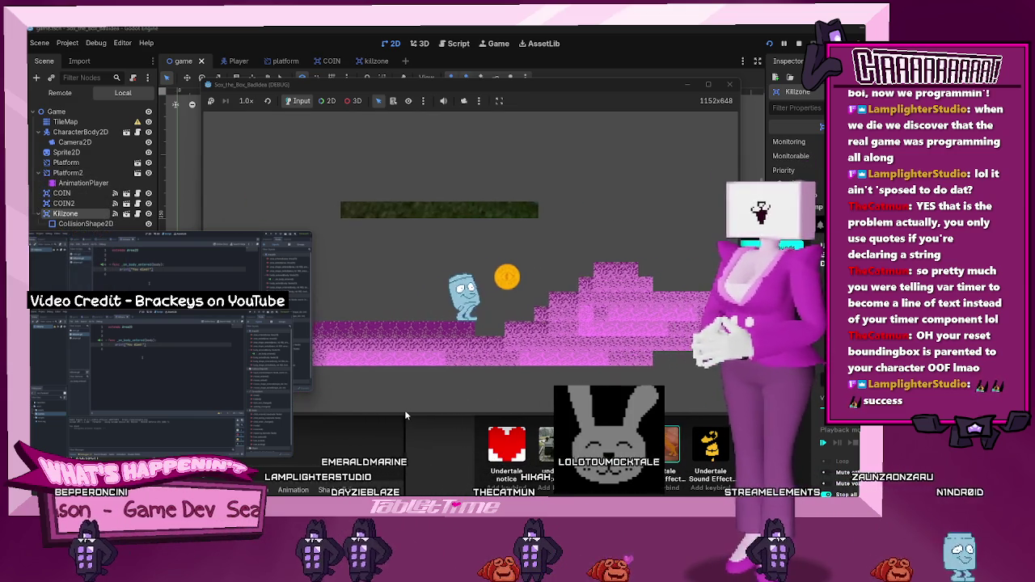
{"action": "key", "text": "Left"}
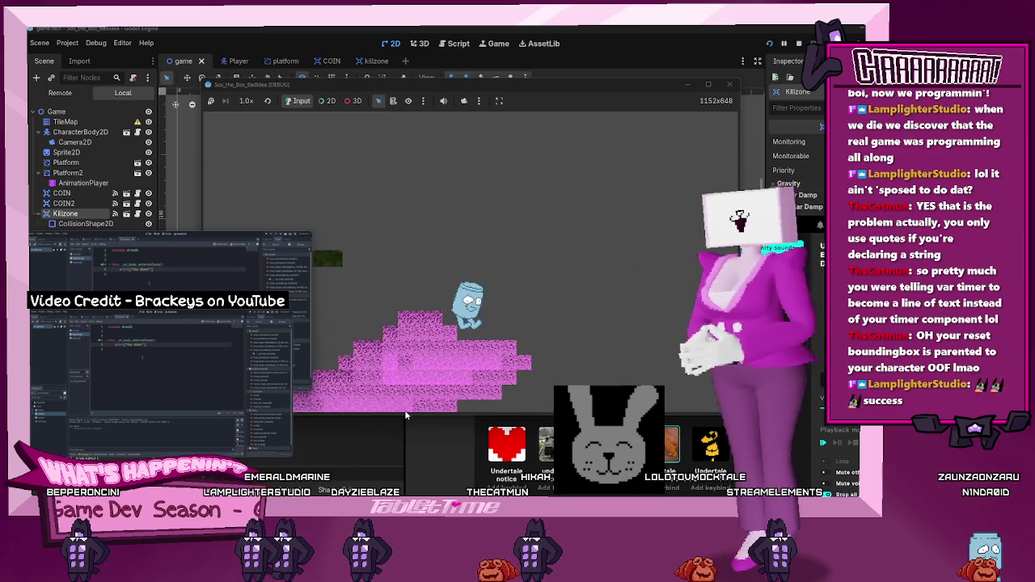
{"action": "key", "text": "Left"}
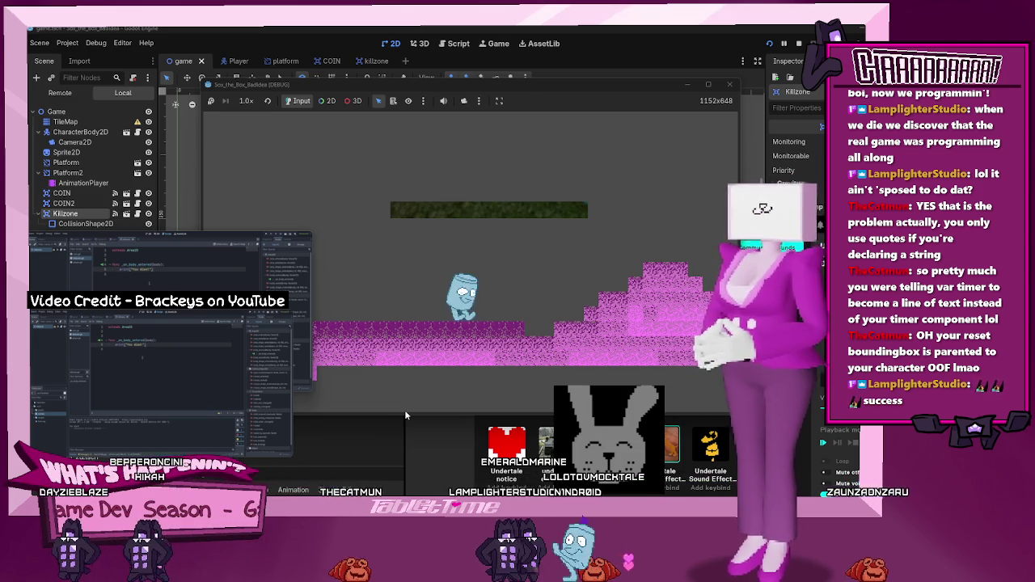
{"action": "left_click", "coordinate": [729, 84]}
Duplicate the COIN node and place the copy, COIN3, above the right platform.
{"action": "left_click_drag", "start_coordinate": [523, 228], "coordinate": [502, 331]}
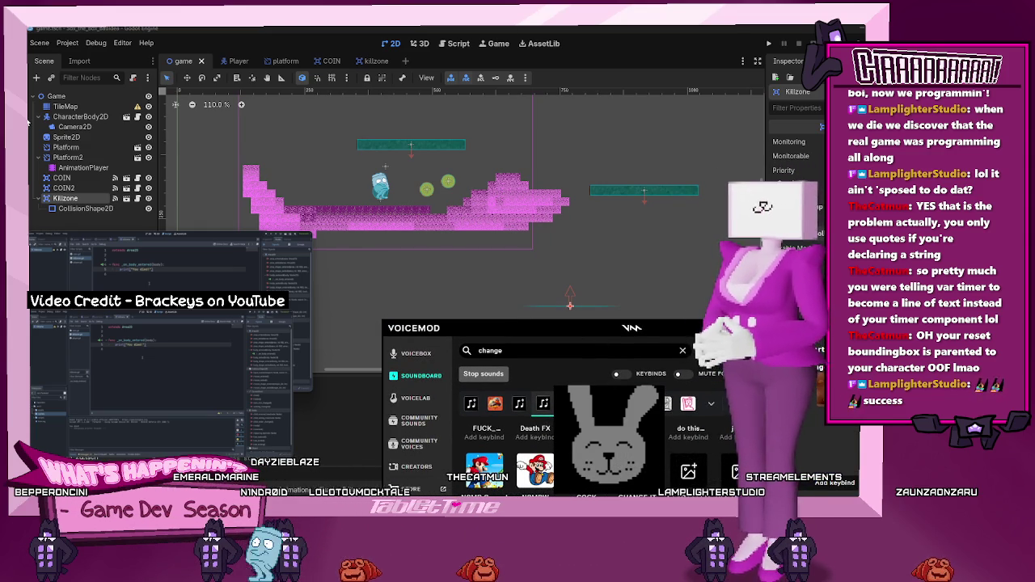
{"action": "left_click_drag", "start_coordinate": [616, 203], "coordinate": [560, 280]}
{"action": "left_click", "coordinate": [63, 179]}
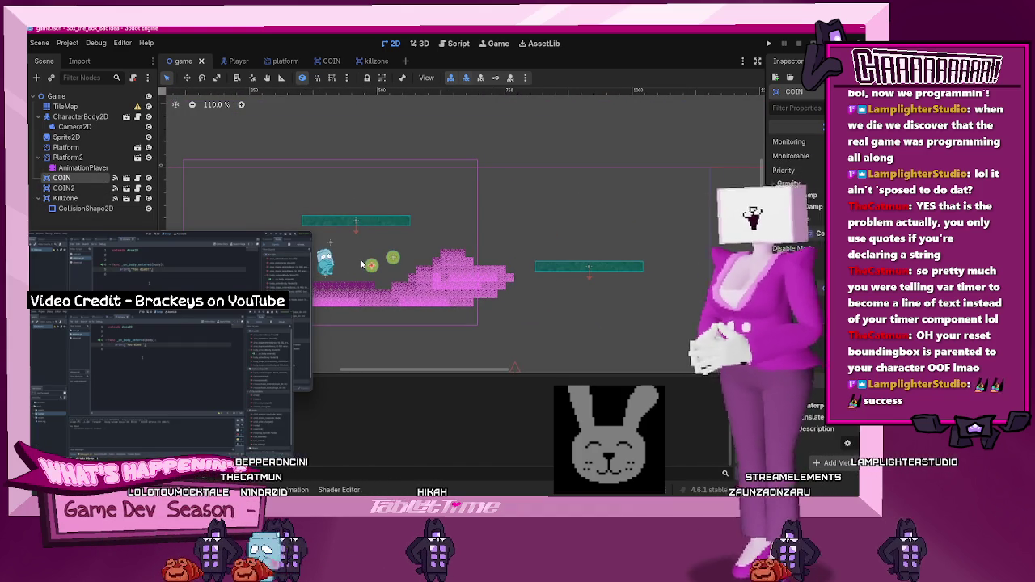
{"action": "key", "text": "ctrl+d"}
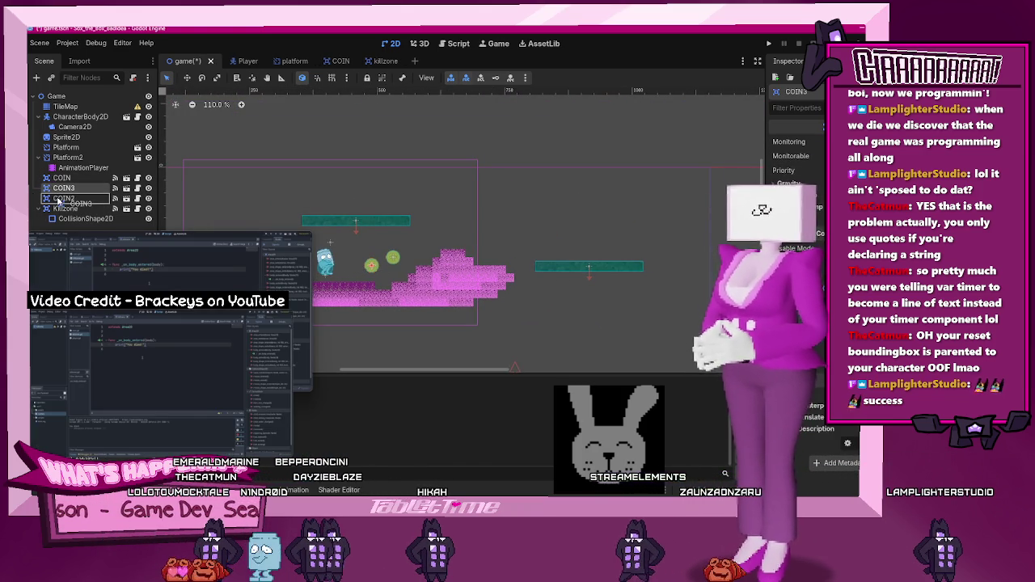
{"action": "left_click_drag", "start_coordinate": [57, 207], "coordinate": [57, 204]}
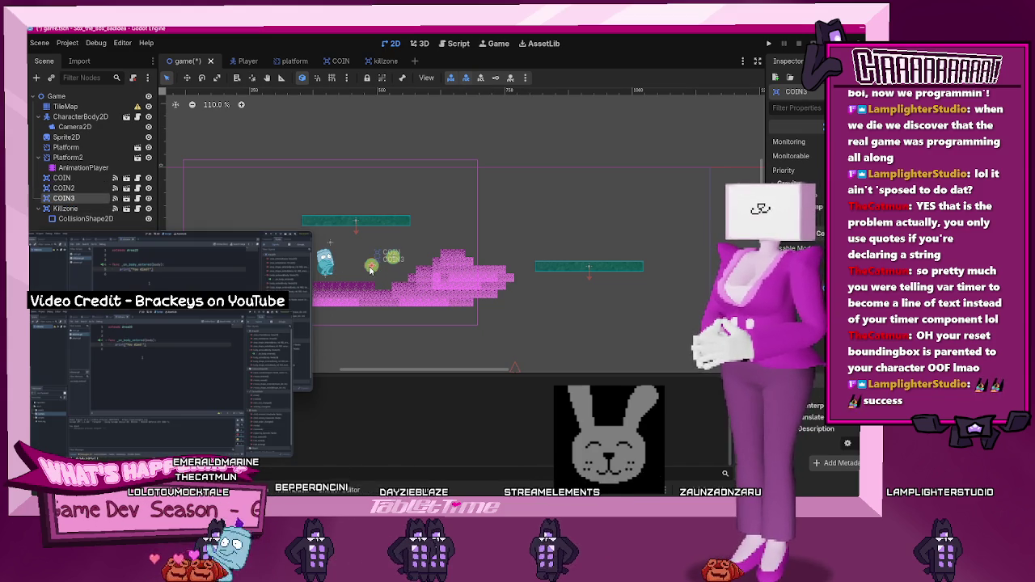
{"action": "left_click_drag", "start_coordinate": [375, 276], "coordinate": [545, 263]}
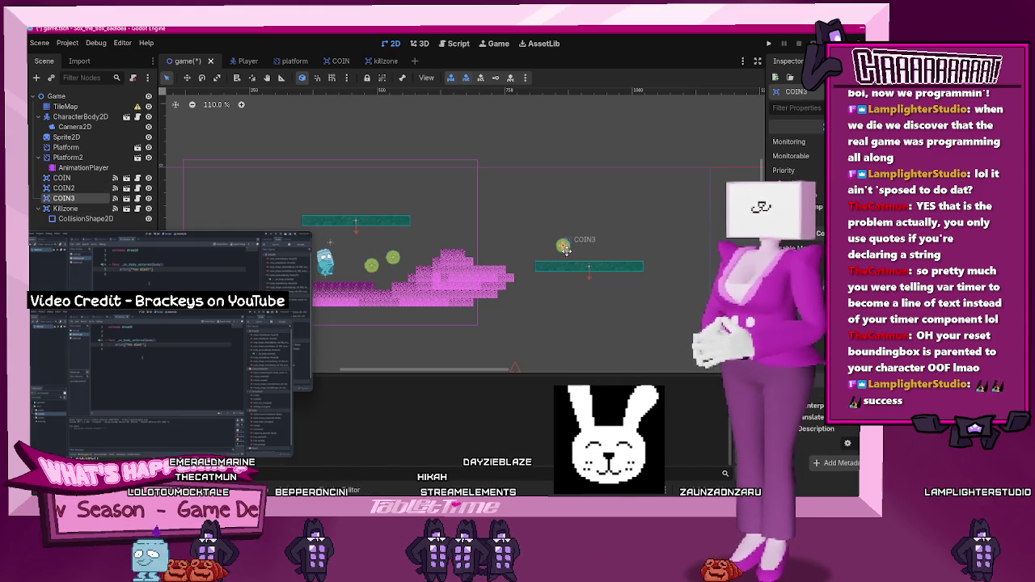
Keep duplicating coins and spacing them rightward to extend the row across the platform.
{"action": "key", "text": "ctrl+d"}
{"action": "left_click_drag", "start_coordinate": [654, 278], "coordinate": [448, 266]}
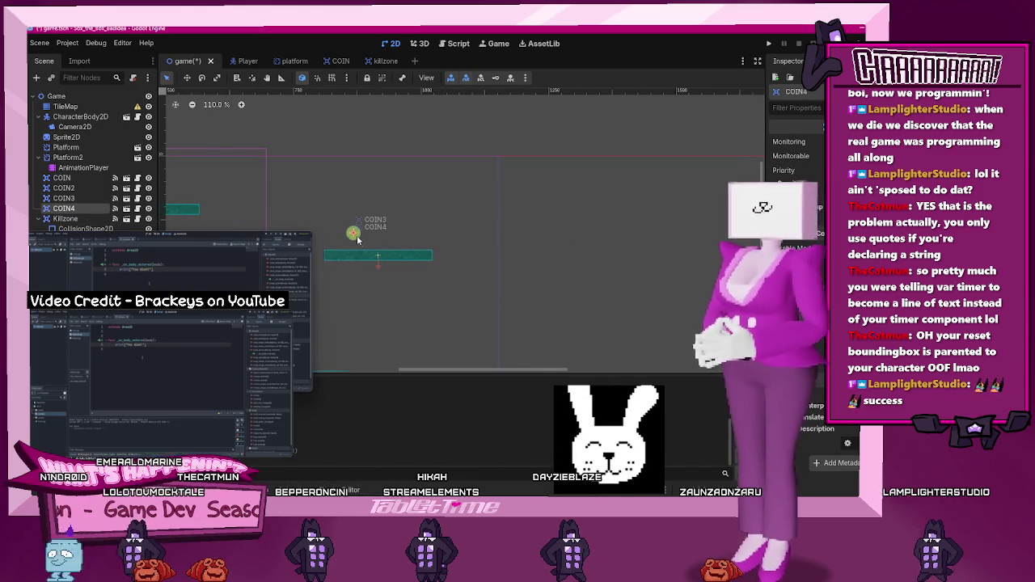
{"action": "left_click_drag", "start_coordinate": [351, 244], "coordinate": [404, 244]}
{"action": "key", "text": "ctrl+d"}
{"action": "key", "text": "ctrl+d"}
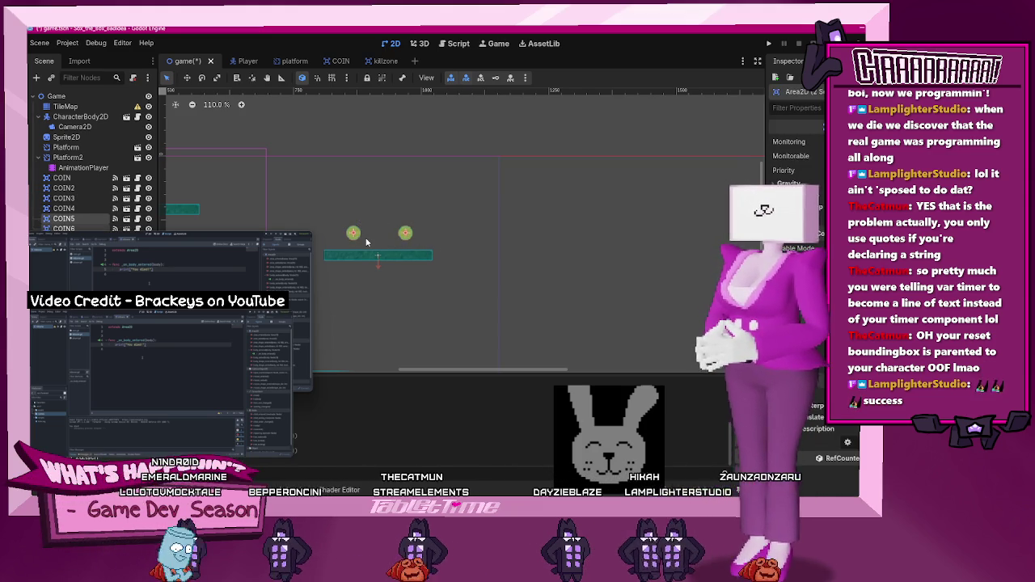
{"action": "left_click_drag", "start_coordinate": [405, 234], "coordinate": [525, 241]}
{"action": "left_click_drag", "start_coordinate": [355, 210], "coordinate": [544, 243]}
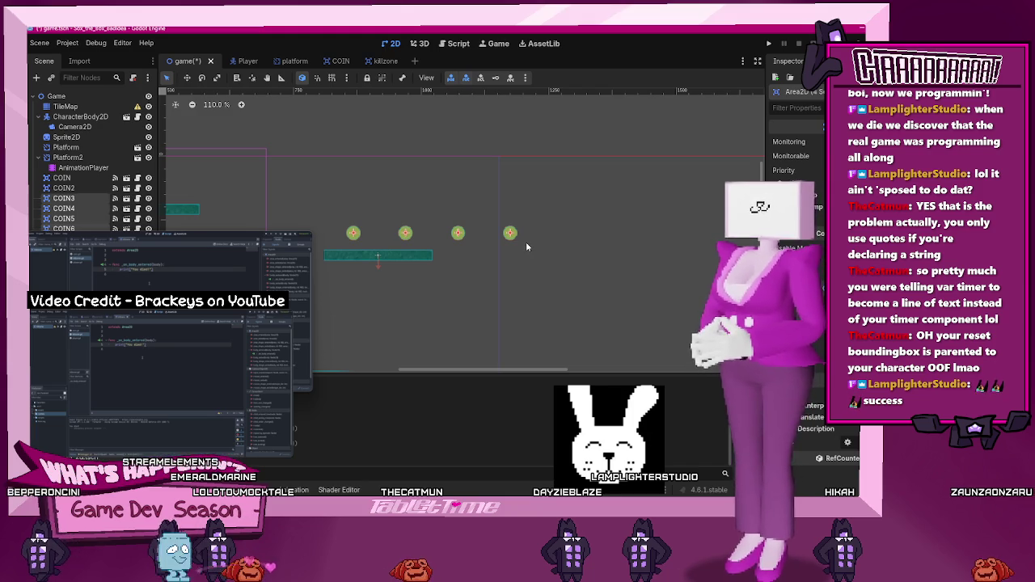
{"action": "key", "text": "ctrl+d"}
{"action": "left_click_drag", "start_coordinate": [373, 243], "coordinate": [544, 268]}
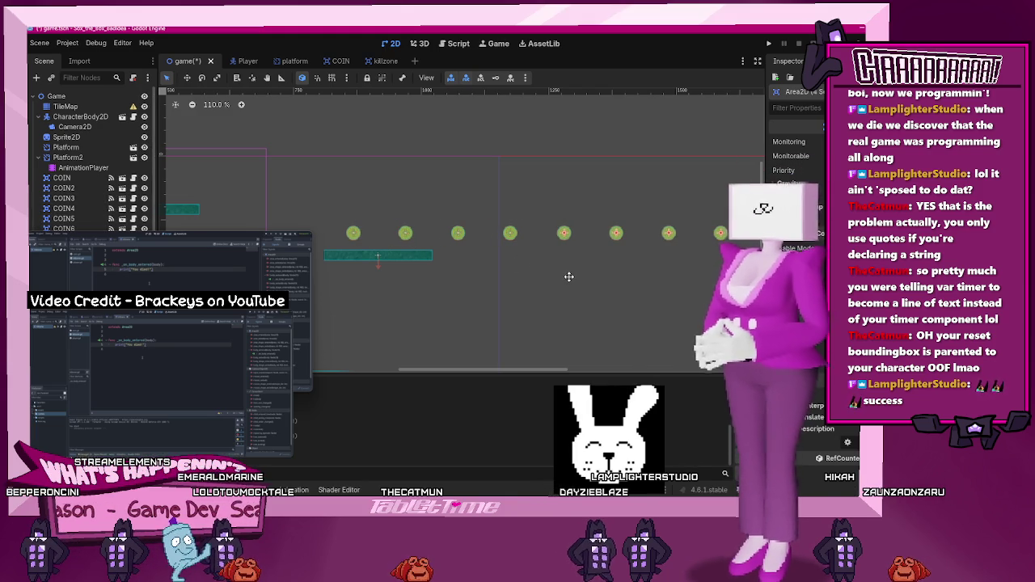
{"action": "left_click", "coordinate": [544, 288]}
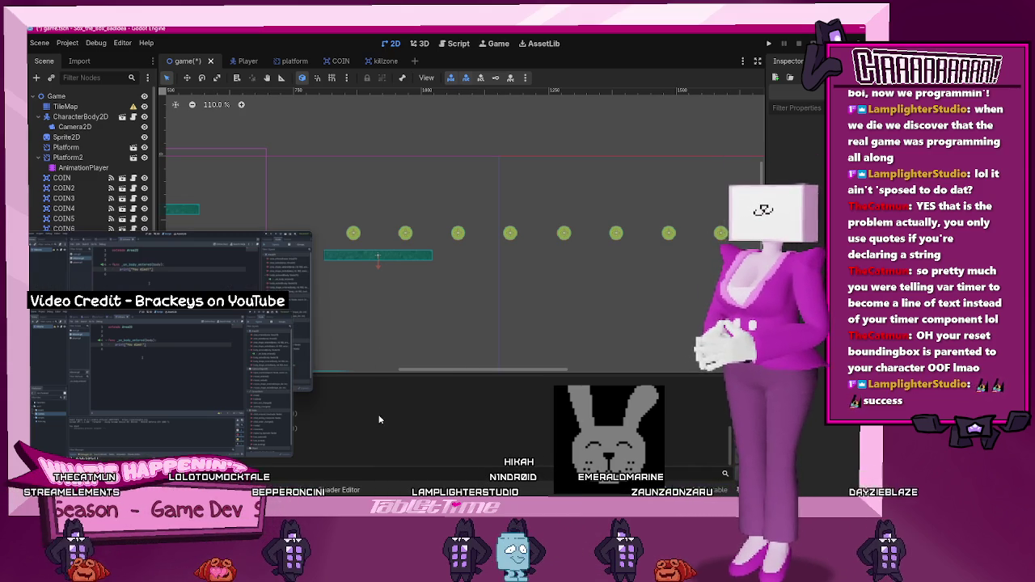
Scroll and pan around the platformer level, then switch to the killzone scene.
{"action": "scroll", "coordinate": [477, 211], "scroll_direction": "left", "scroll_amount": 8}
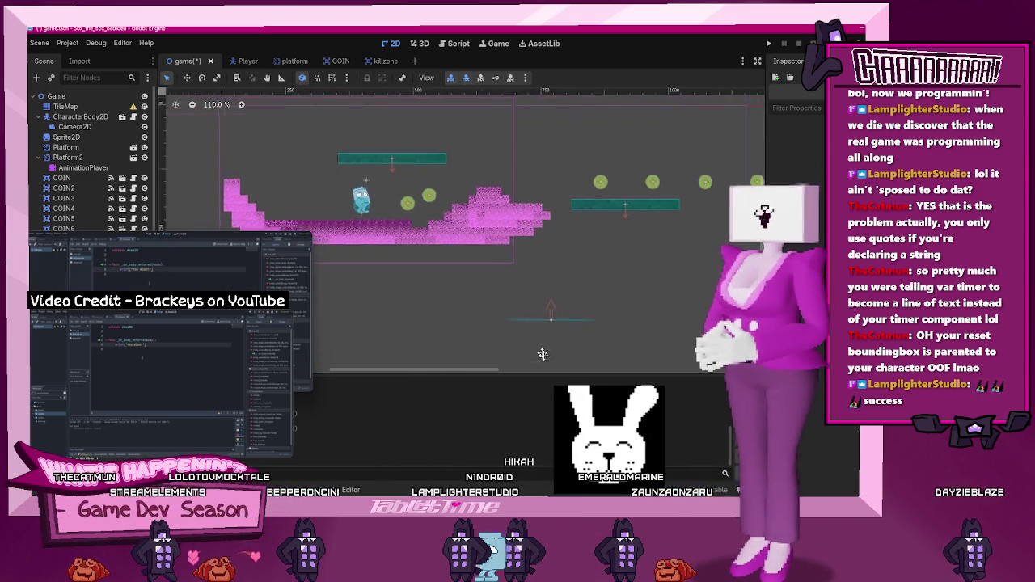
{"action": "scroll", "coordinate": [560, 356], "scroll_direction": "up", "scroll_amount": 1}
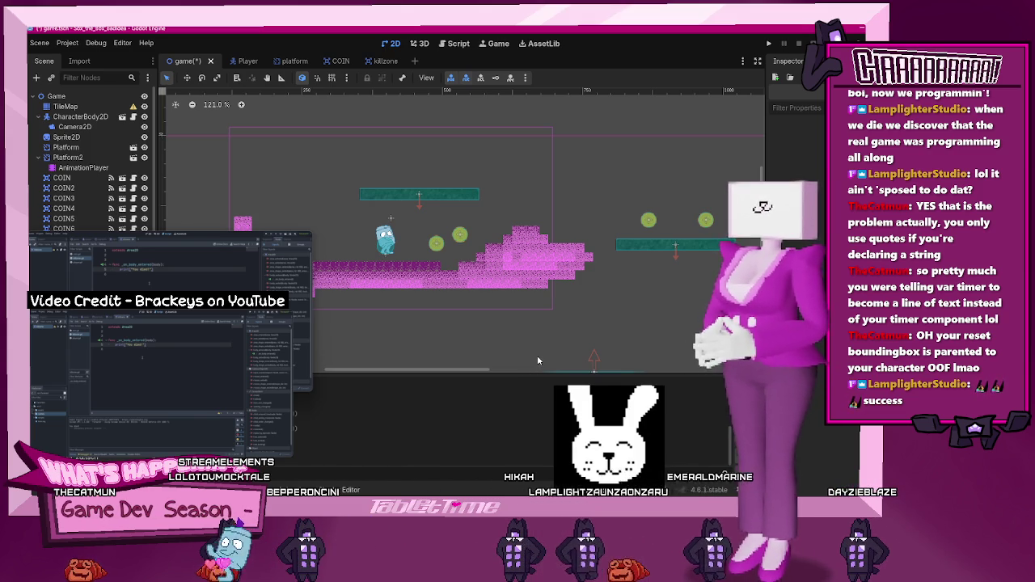
{"action": "left_click_drag", "start_coordinate": [418, 327], "coordinate": [438, 365]}
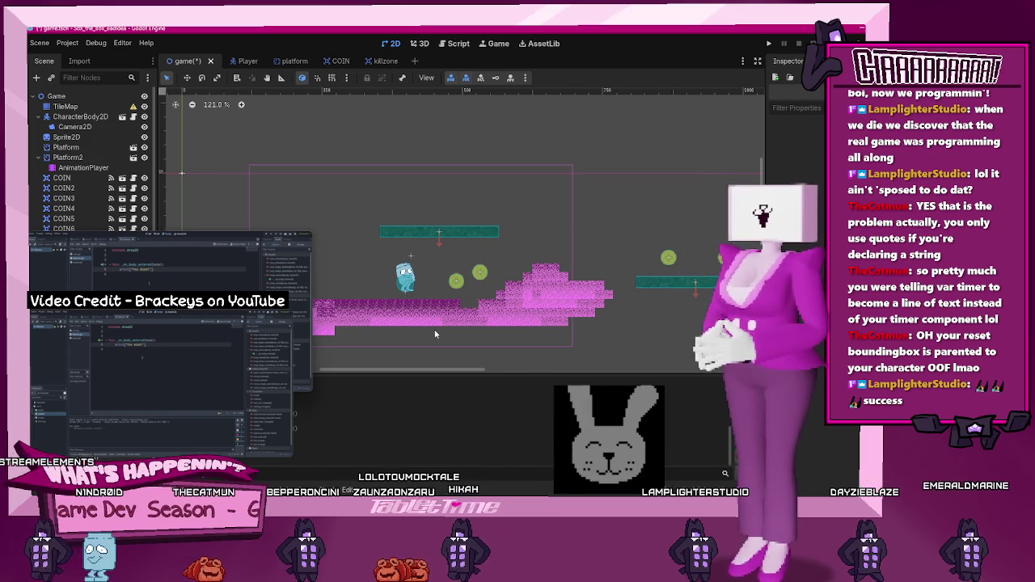
{"action": "left_click_drag", "start_coordinate": [428, 342], "coordinate": [447, 325]}
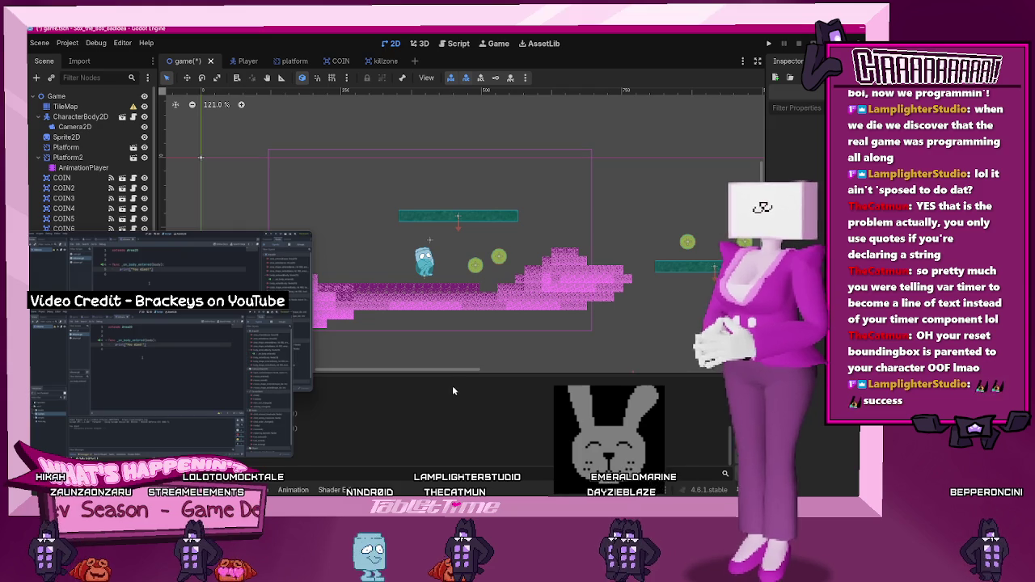
{"action": "mouse_move", "coordinate": [162, 372]}
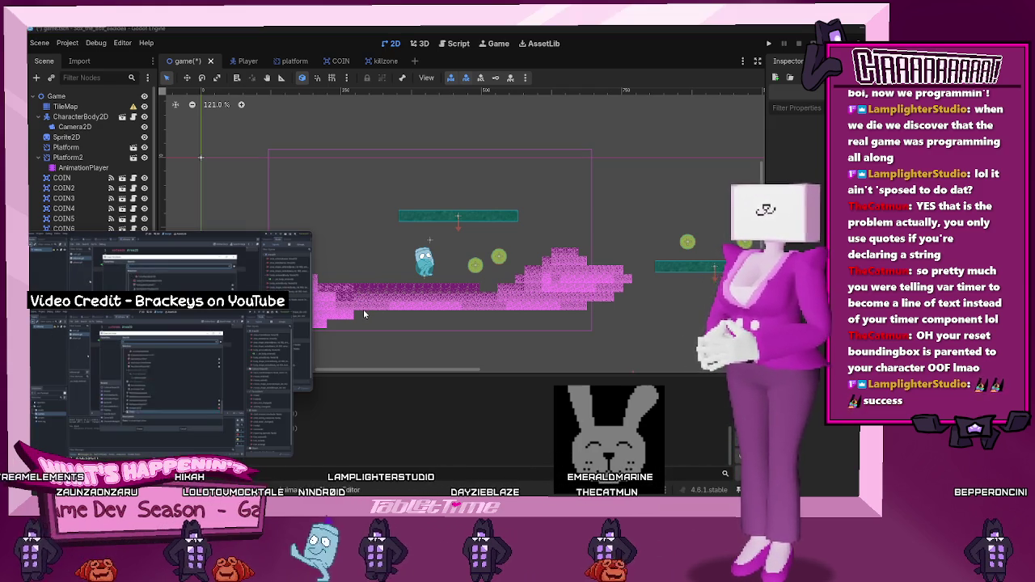
{"action": "mouse_move", "coordinate": [211, 432]}
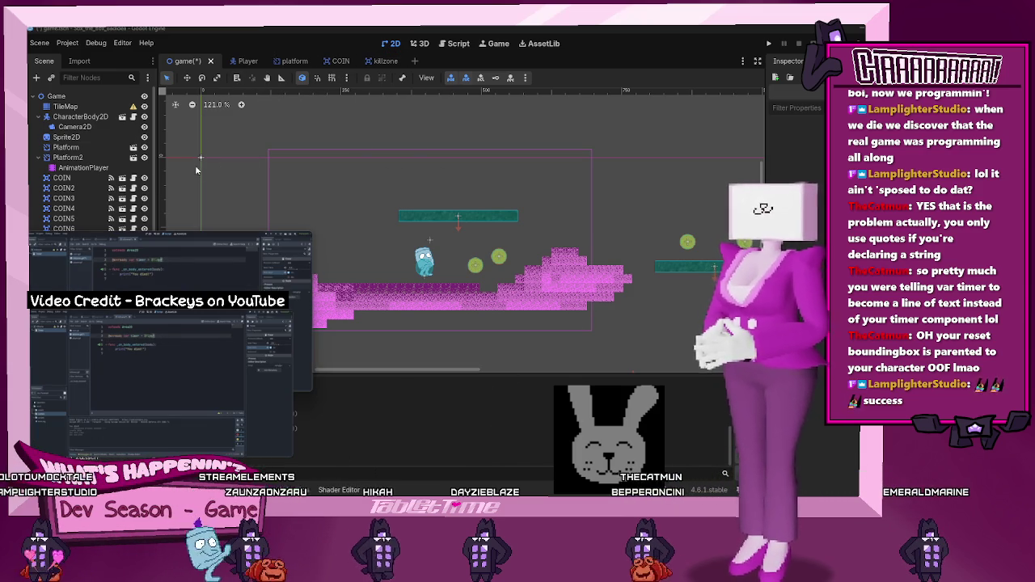
{"action": "left_click", "coordinate": [376, 61]}
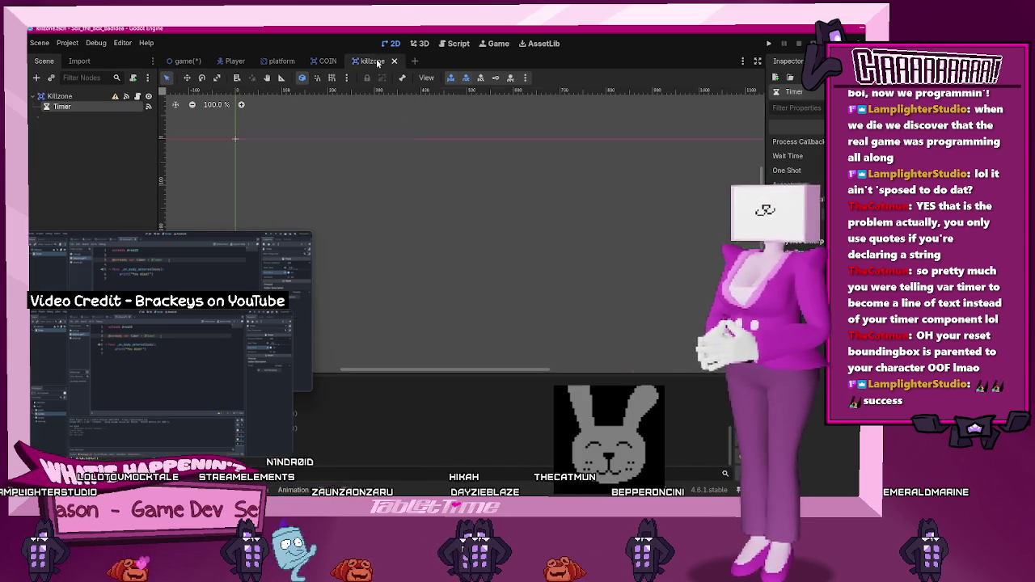
Undo an accidental rename of the Timer node and open killzone.gd in the Script workspace.
{"action": "double_click", "coordinate": [110, 108]}
{"action": "type", "text": "s"}
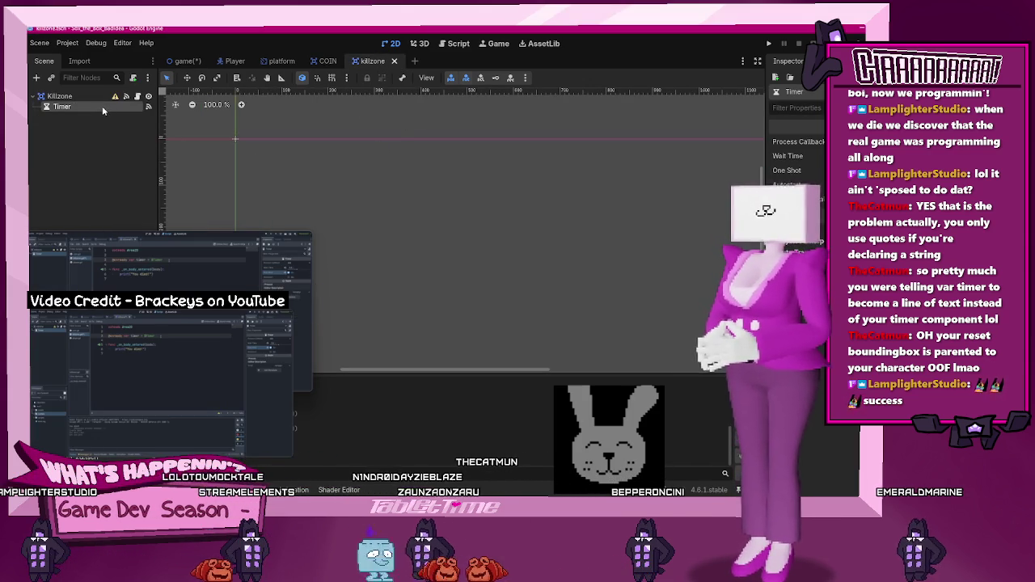
{"action": "key", "text": "Return"}
{"action": "key", "text": "ctrl+z"}
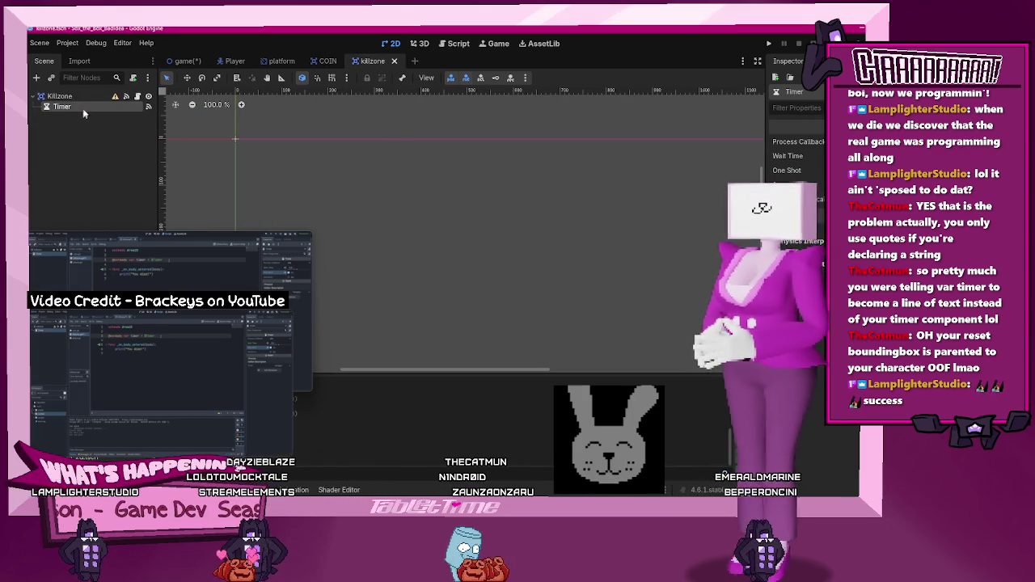
{"action": "left_click", "coordinate": [461, 44]}
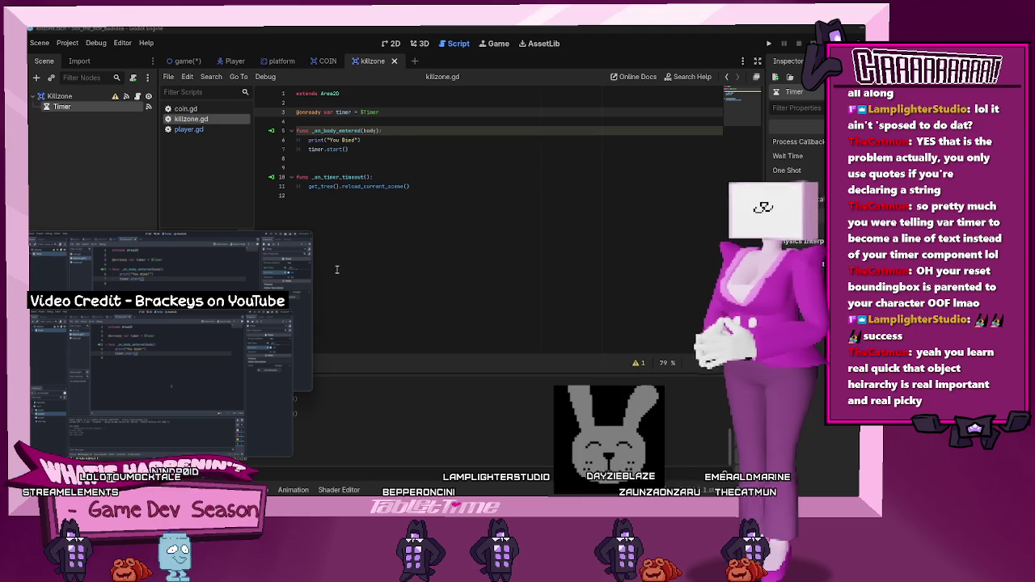
Insert timer.start() below reload_current_scene() on line 11, then view the Timer's Signals tab.
{"action": "left_click", "coordinate": [439, 187]}
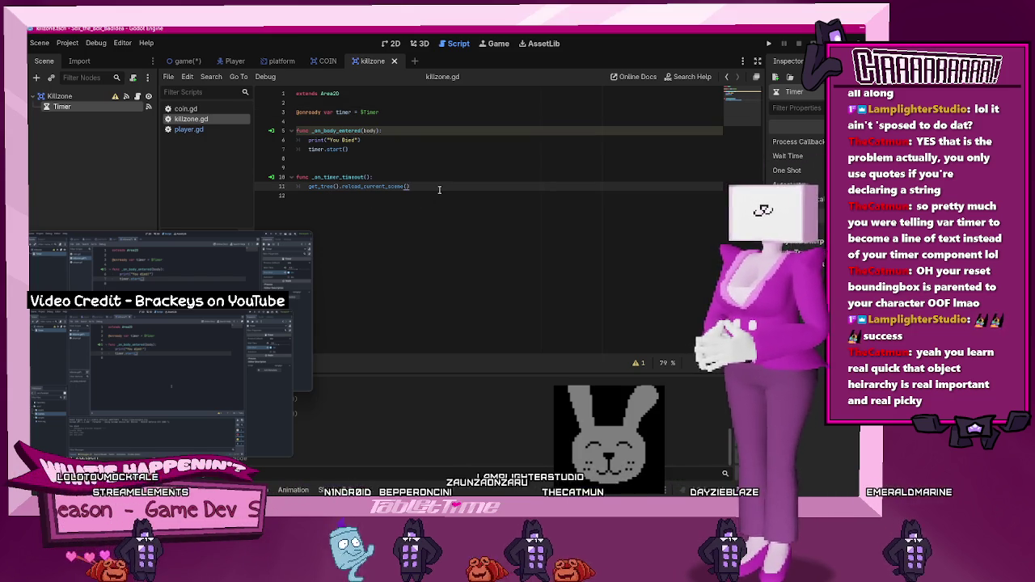
{"action": "key", "text": "Return"}
{"action": "type", "text": "timer"}
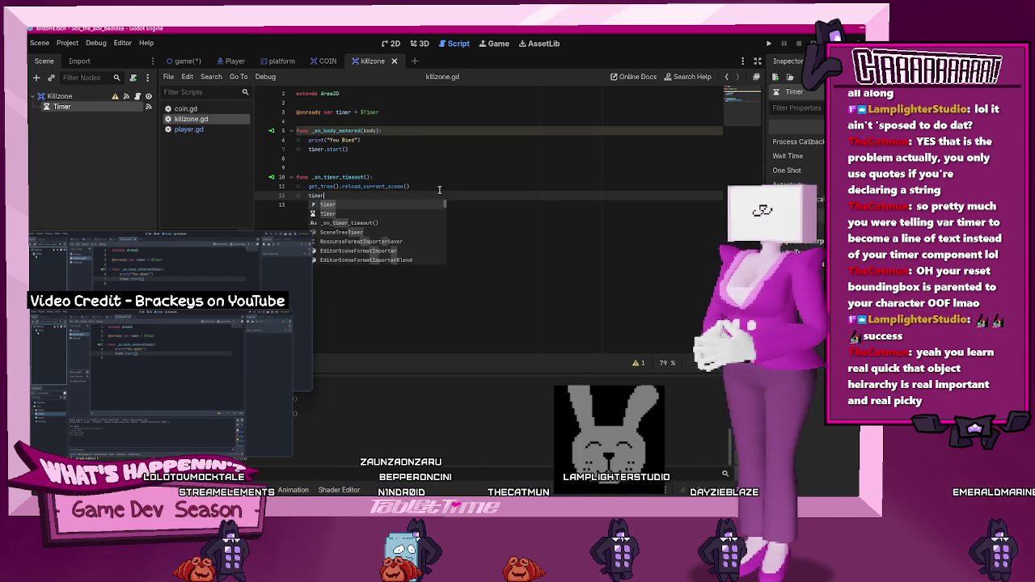
{"action": "key", "text": "Escape"}
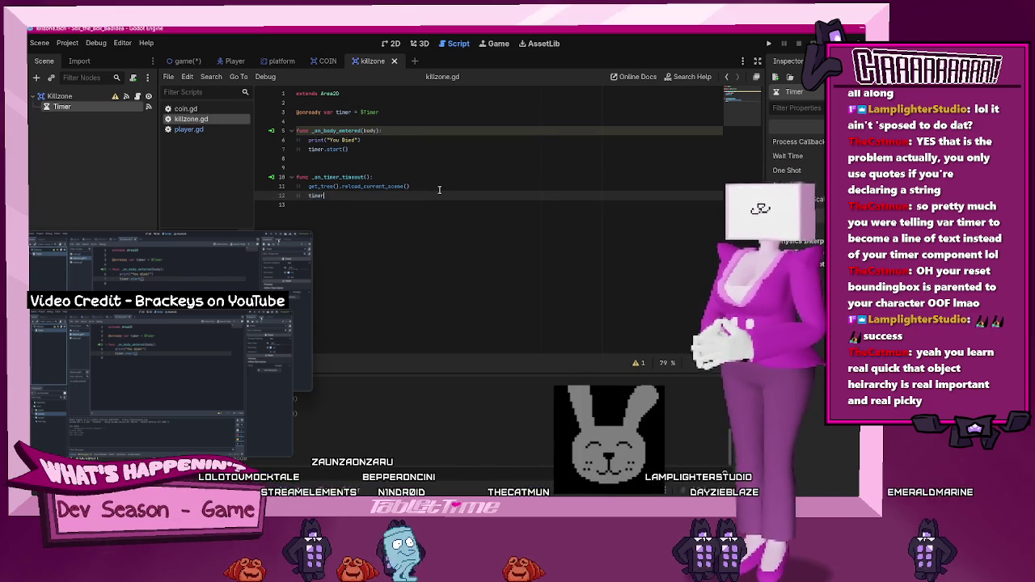
{"action": "type", "text": ".start"}
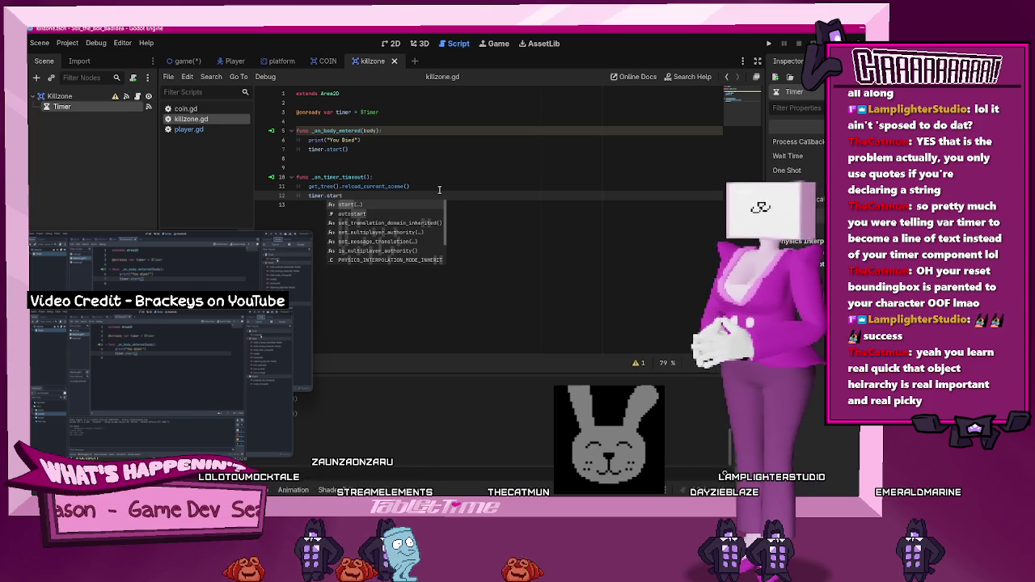
{"action": "key", "text": "Return"}
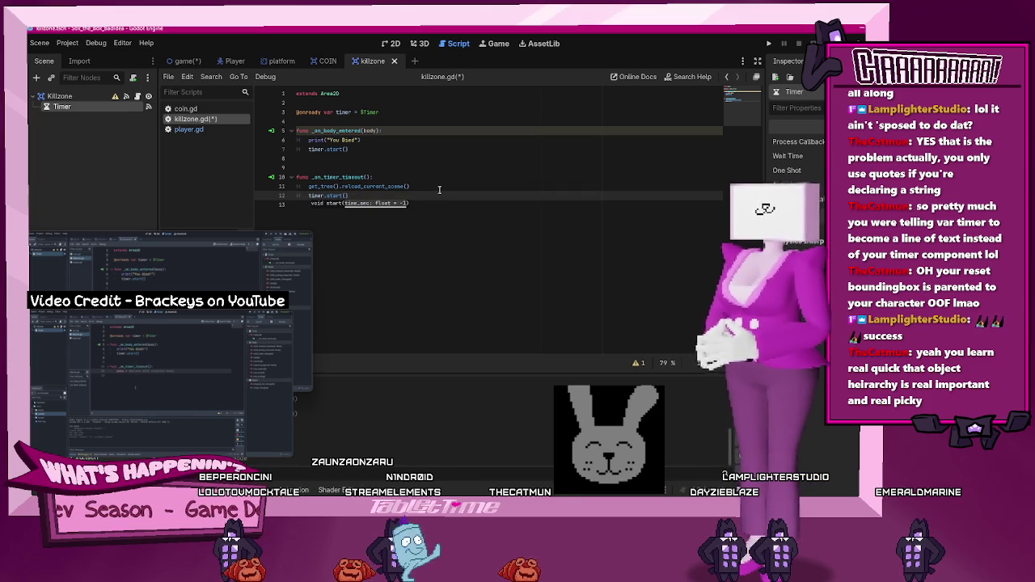
{"action": "key", "text": "Down"}
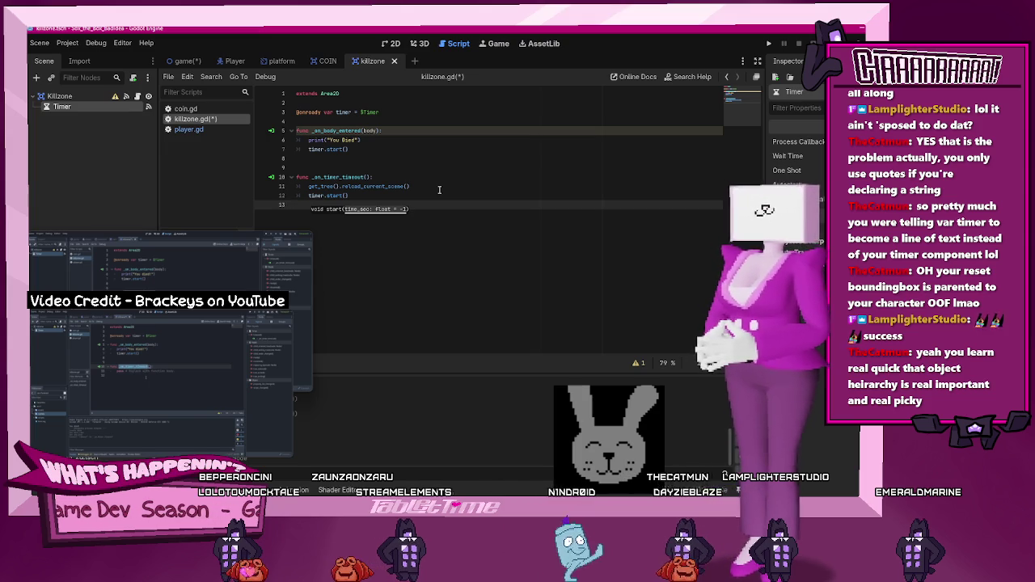
{"action": "key", "text": "Return"}
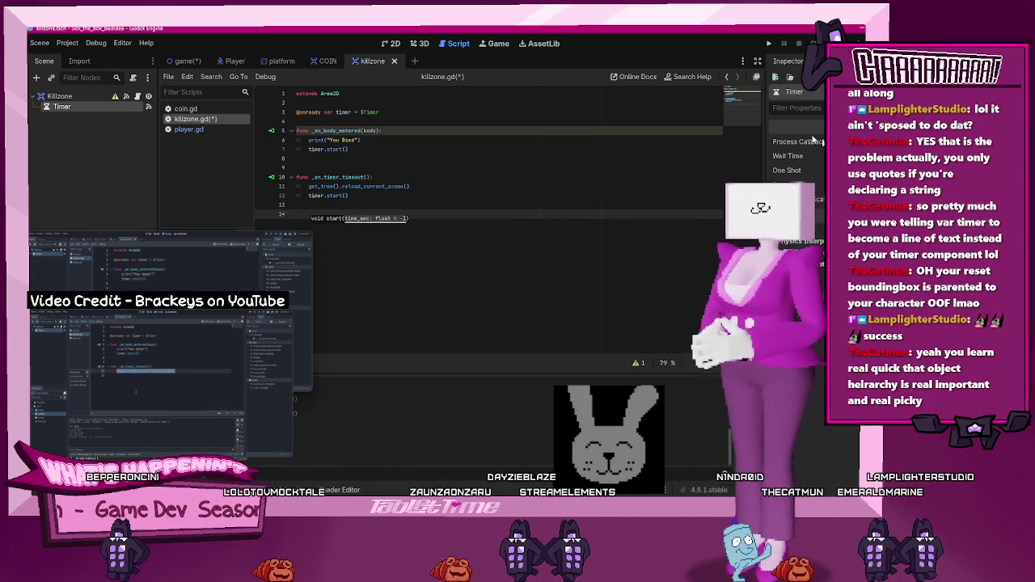
{"action": "left_click", "coordinate": [818, 60]}
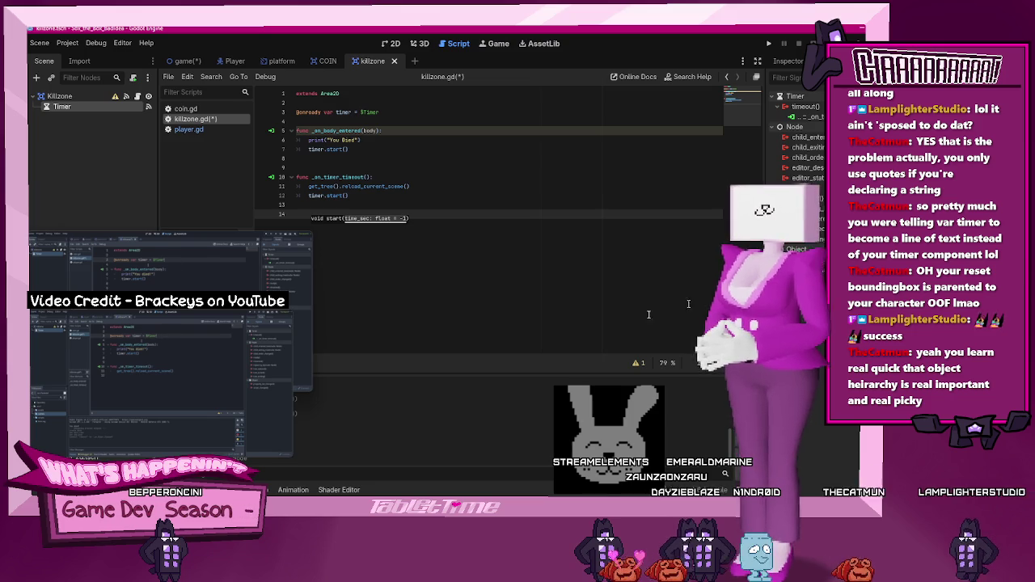
{"action": "key", "text": "Up"}
{"action": "key", "text": "Up"}
{"action": "key", "text": "Up"}
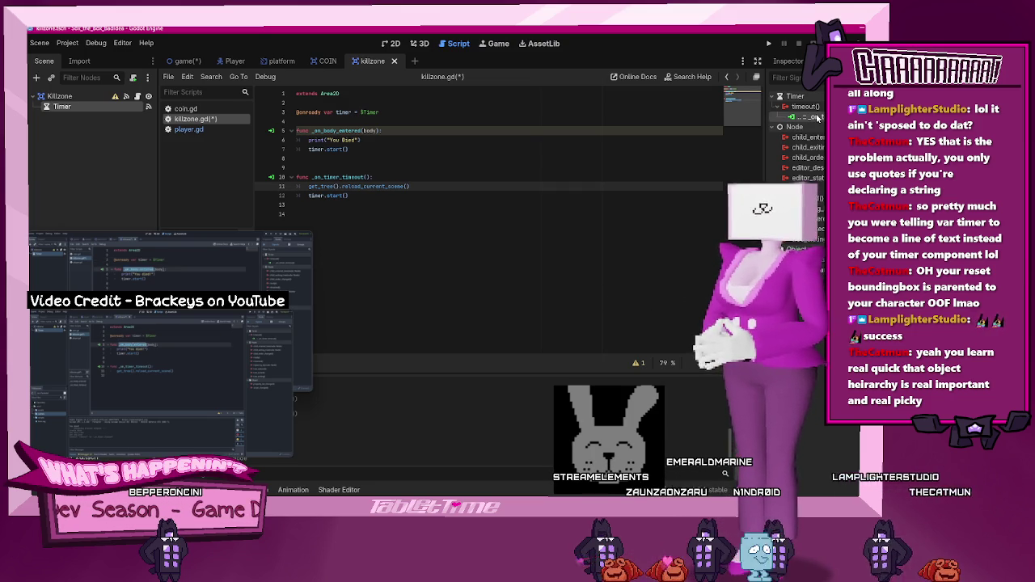
Connect the Timer's timeout signal to the _on_timer_timeout method in killzone.gd.
{"action": "double_click", "coordinate": [806, 106]}
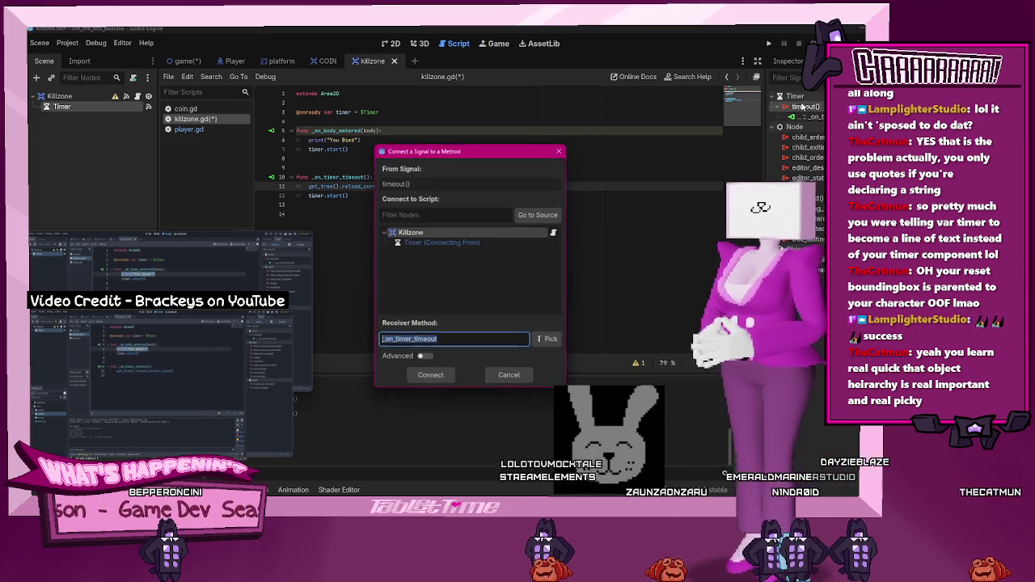
{"action": "left_click", "coordinate": [509, 377]}
{"action": "left_click", "coordinate": [412, 211]}
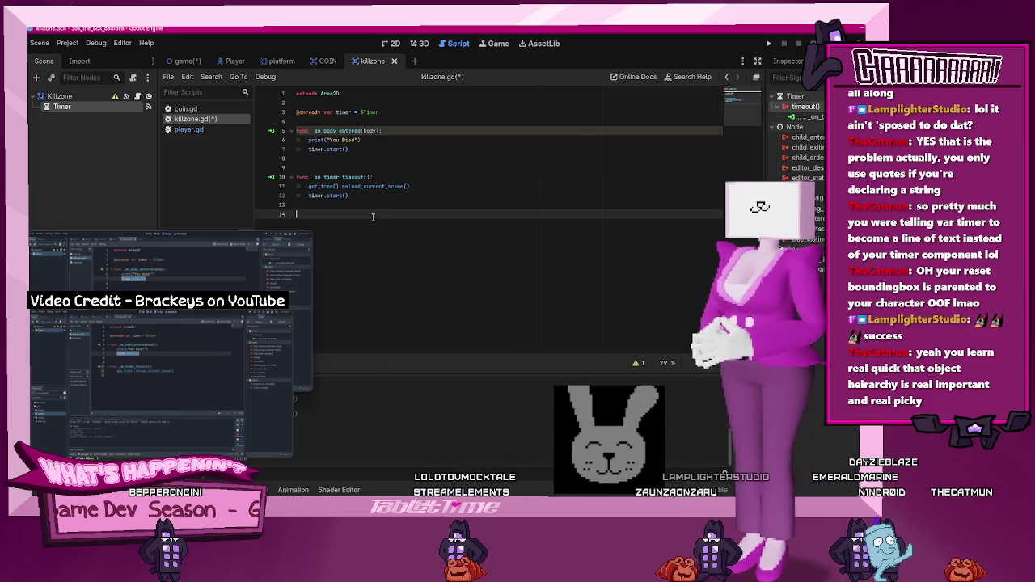
{"action": "double_click", "coordinate": [805, 106]}
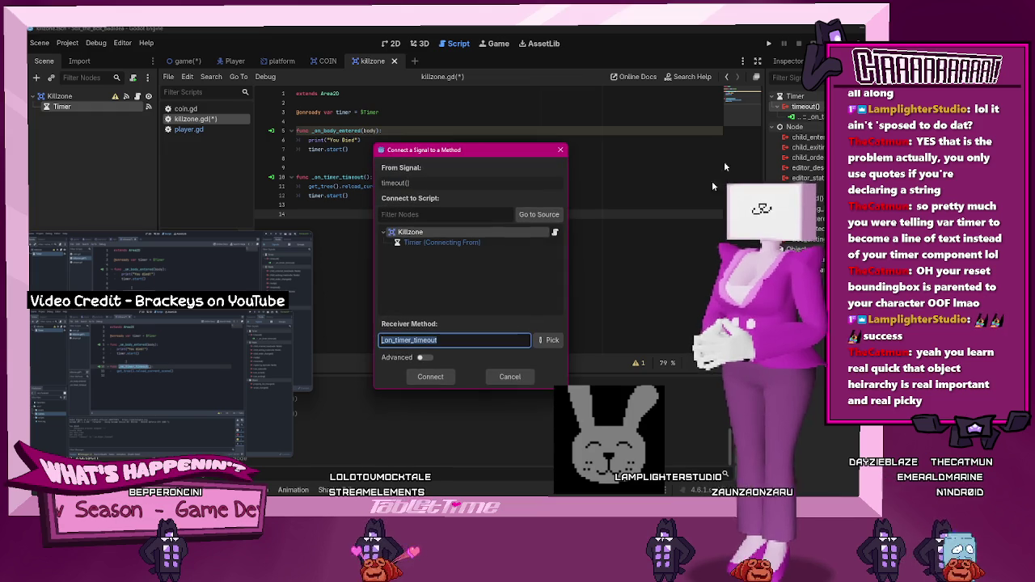
{"action": "left_click", "coordinate": [437, 377]}
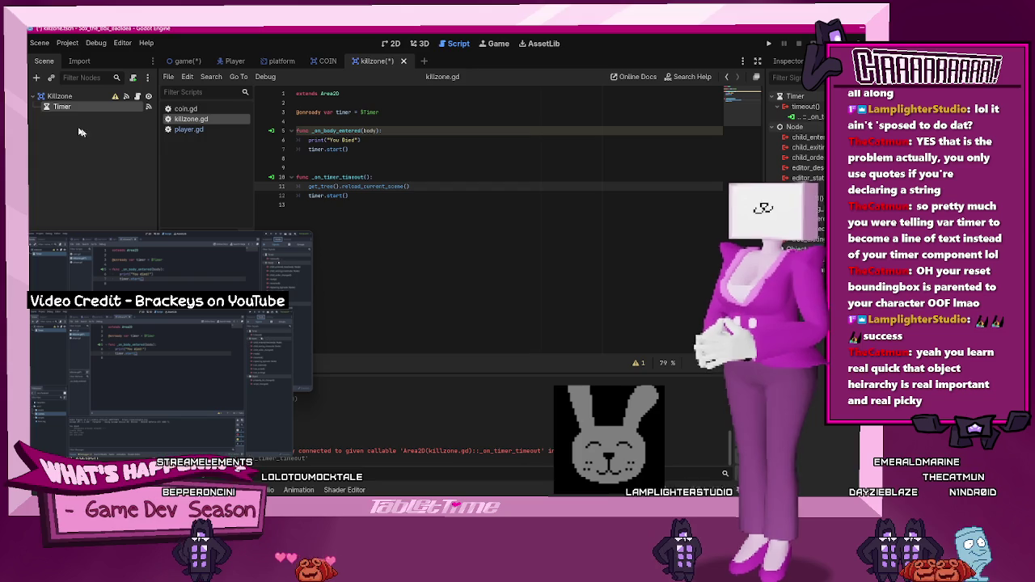
Recheck the timeout connection settings, cancel them, and return to the killzone script.
{"action": "left_click", "coordinate": [62, 110]}
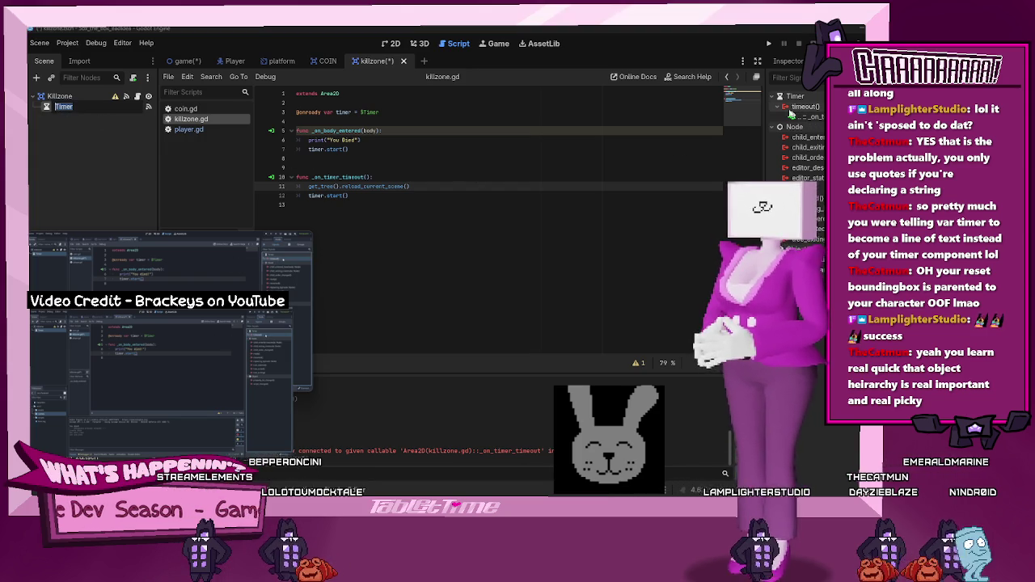
{"action": "key", "text": "Return"}
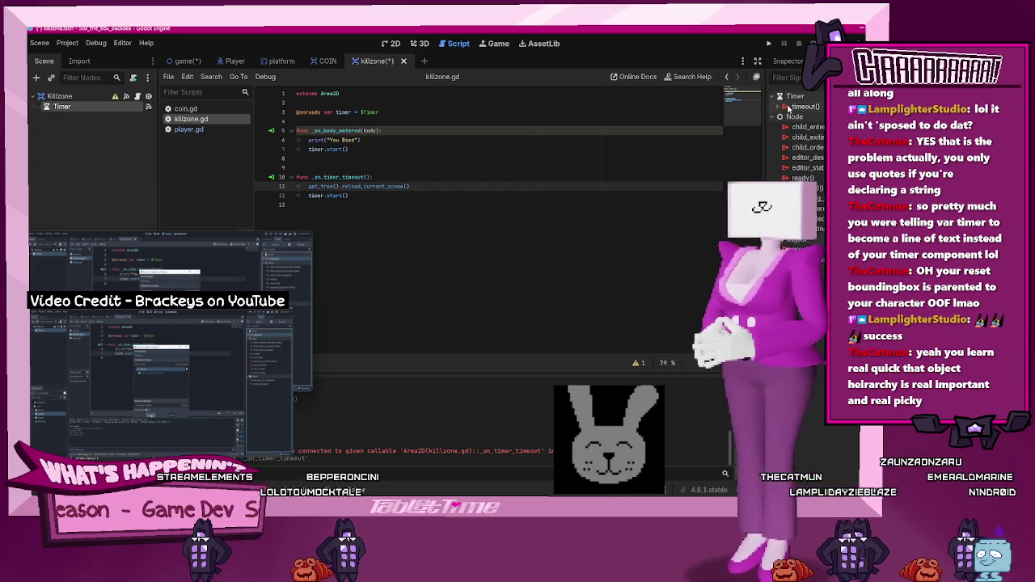
{"action": "double_click", "coordinate": [781, 107]}
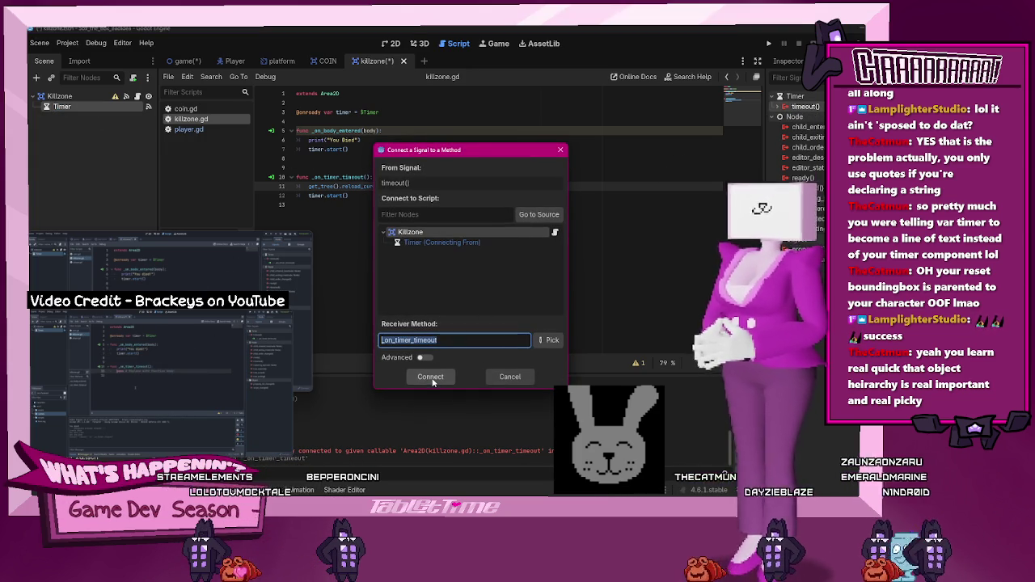
{"action": "left_click", "coordinate": [504, 376]}
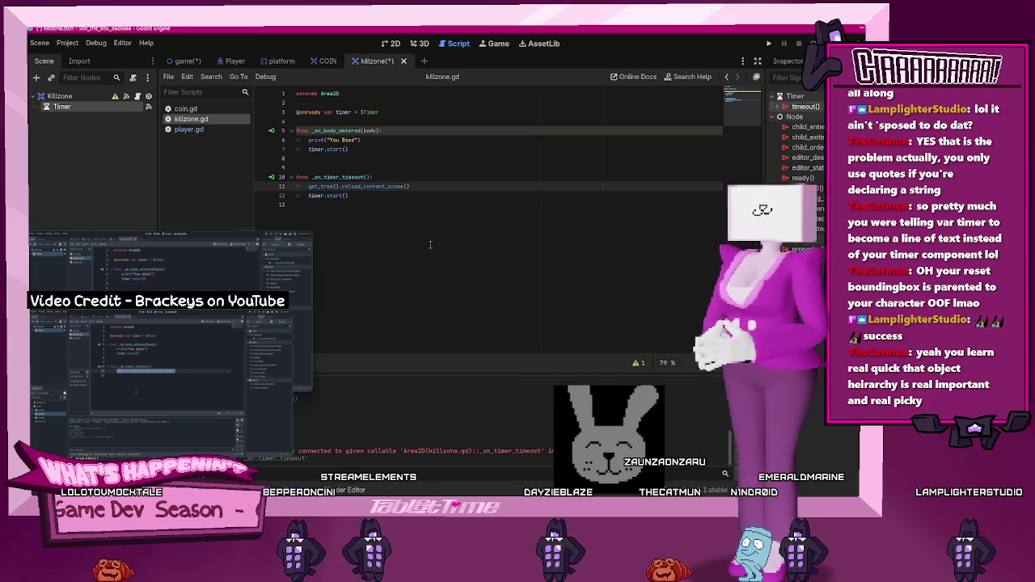
{"action": "mouse_move", "coordinate": [327, 506]}
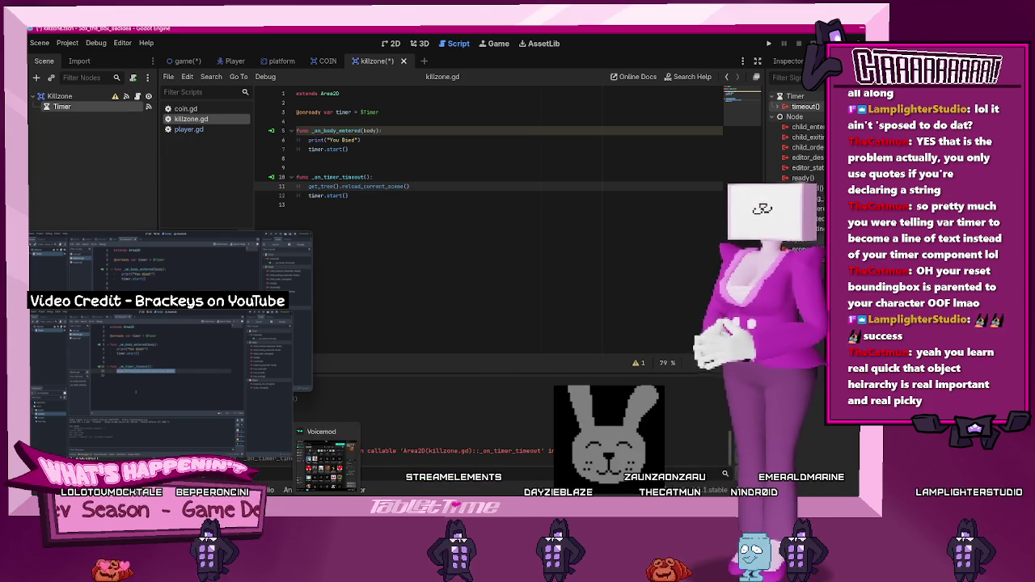
{"action": "left_click", "coordinate": [328, 461]}
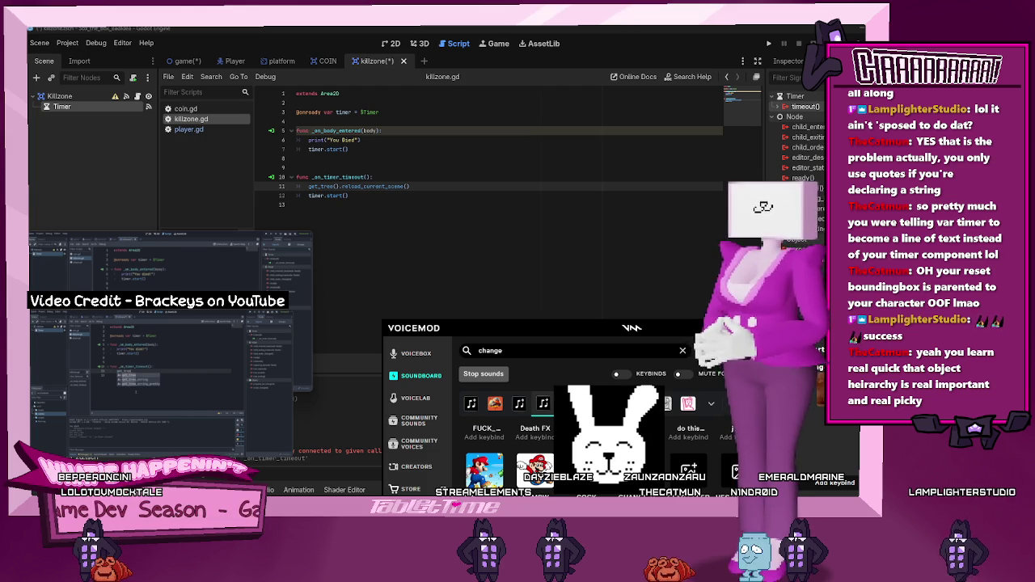
{"action": "scroll", "coordinate": [566, 436], "scroll_direction": "down", "scroll_amount": 2}
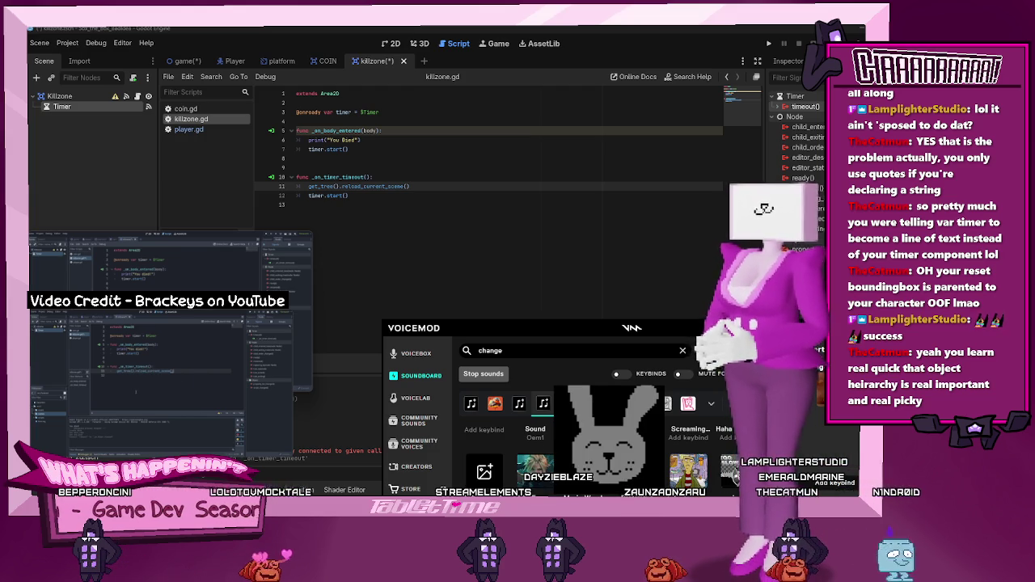
{"action": "left_click", "coordinate": [506, 252]}
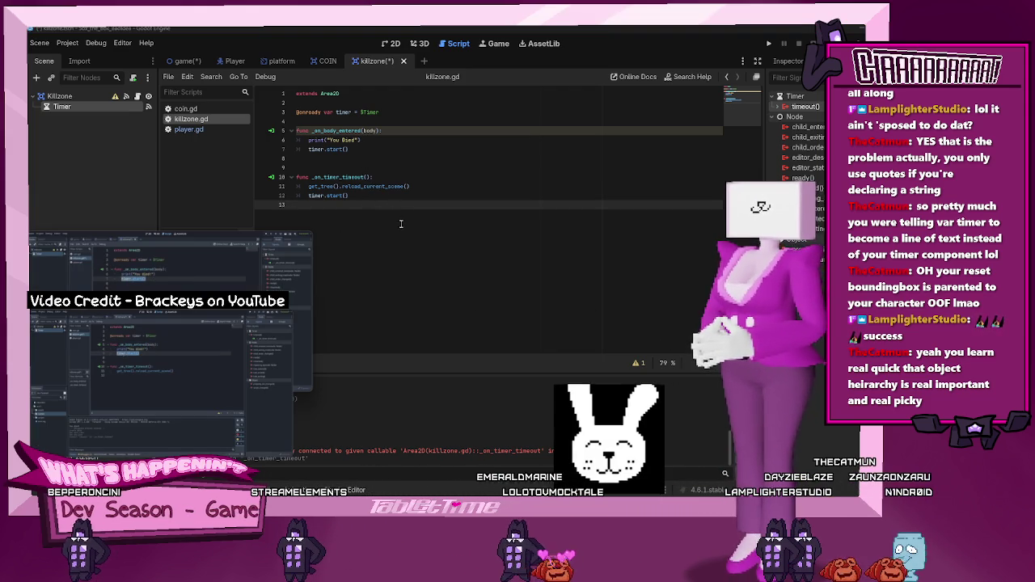
Delete the line 12 timer.start() call from _on_timer_timeout in killzone.gd.
{"action": "mouse_move", "coordinate": [227, 445]}
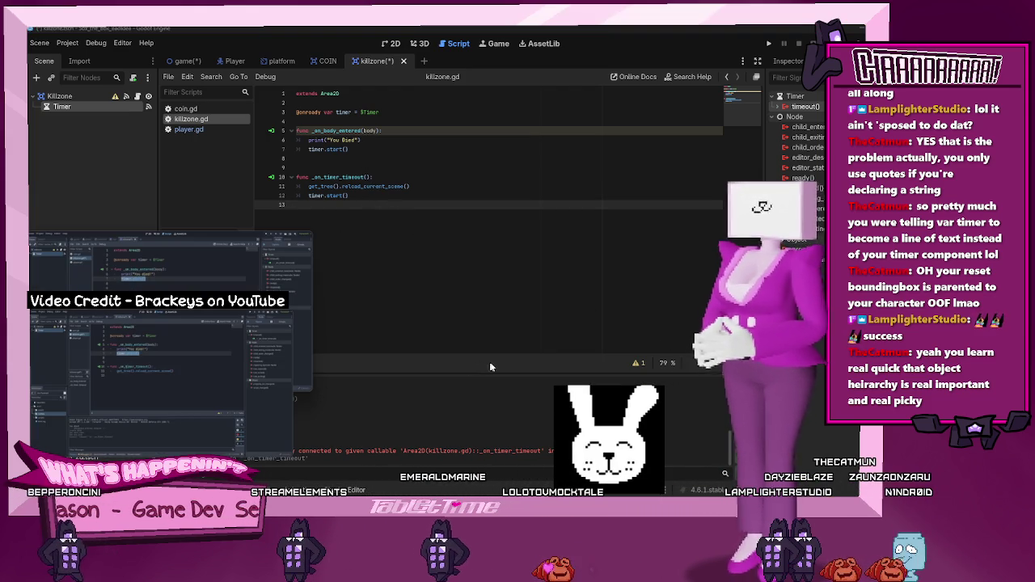
{"action": "left_click", "coordinate": [354, 195]}
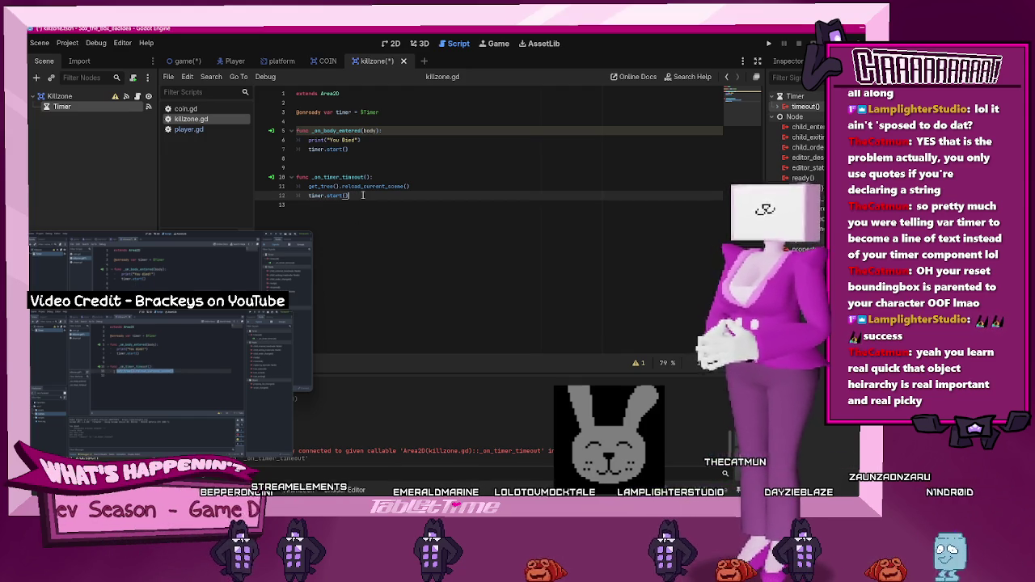
{"action": "key", "text": "shift+Left"}
{"action": "key", "text": "shift+Left"}
{"action": "key", "text": "shift+Home"}
{"action": "key", "text": "shift+Home"}
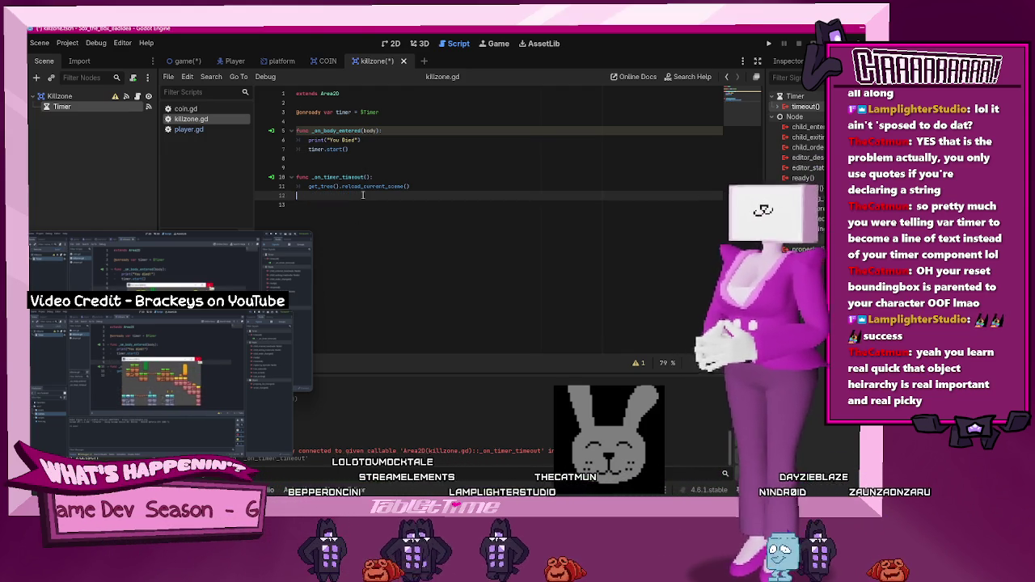
{"action": "key", "text": "BackSpace"}
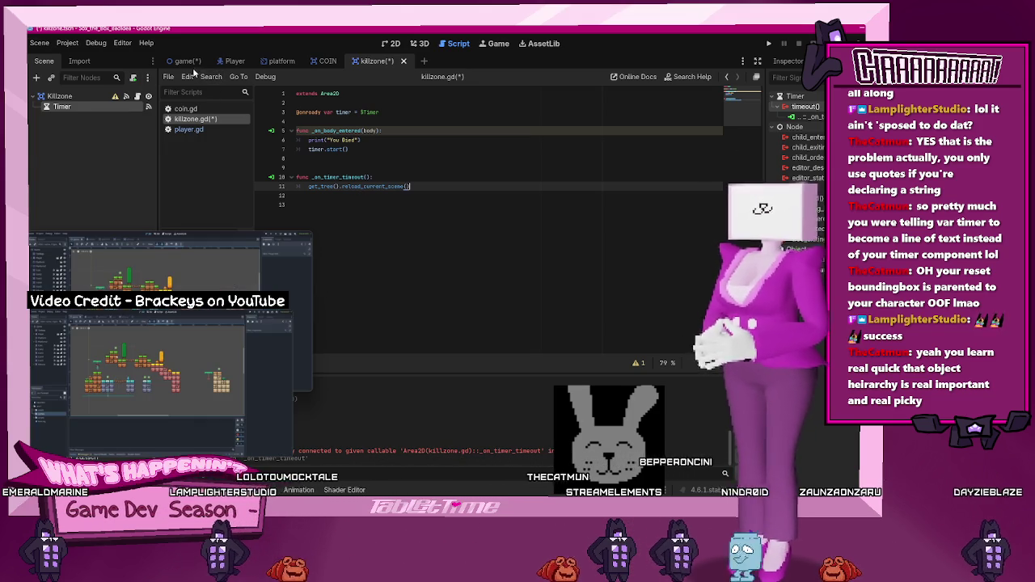
In the game scene's 2D view, add a plain Node placed under Game.
{"action": "left_click", "coordinate": [179, 61]}
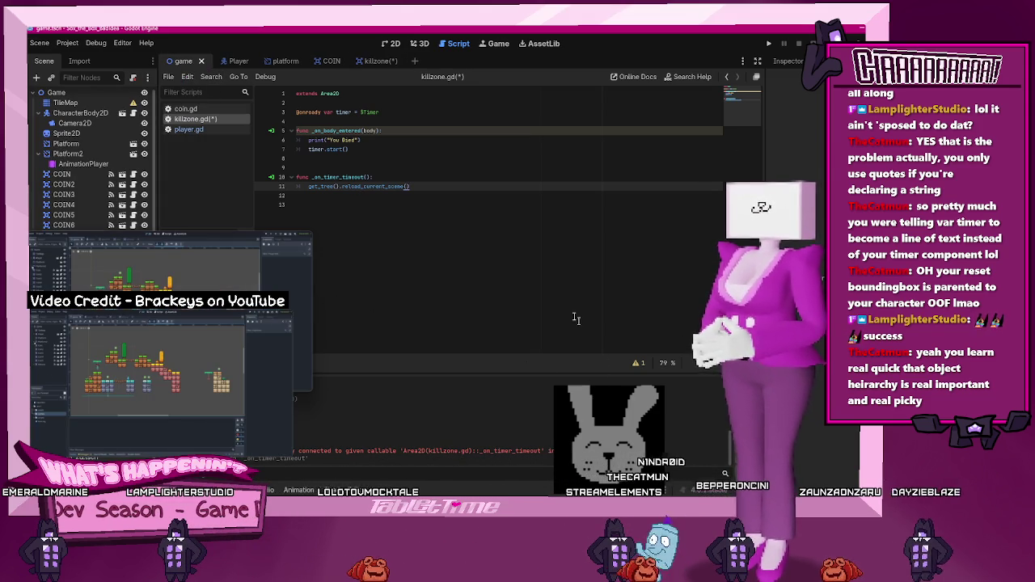
{"action": "left_click", "coordinate": [389, 45]}
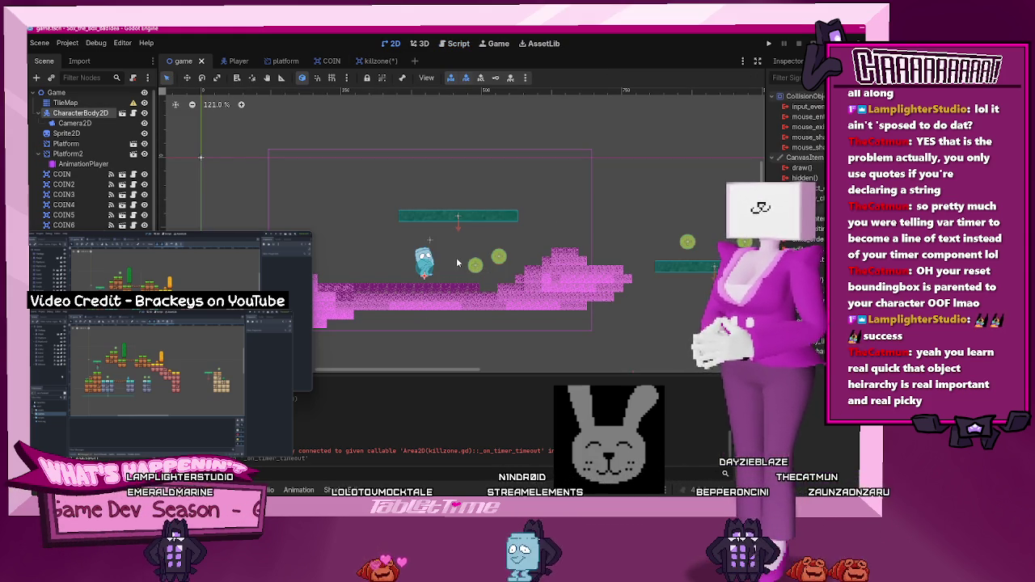
{"action": "left_click", "coordinate": [781, 65]}
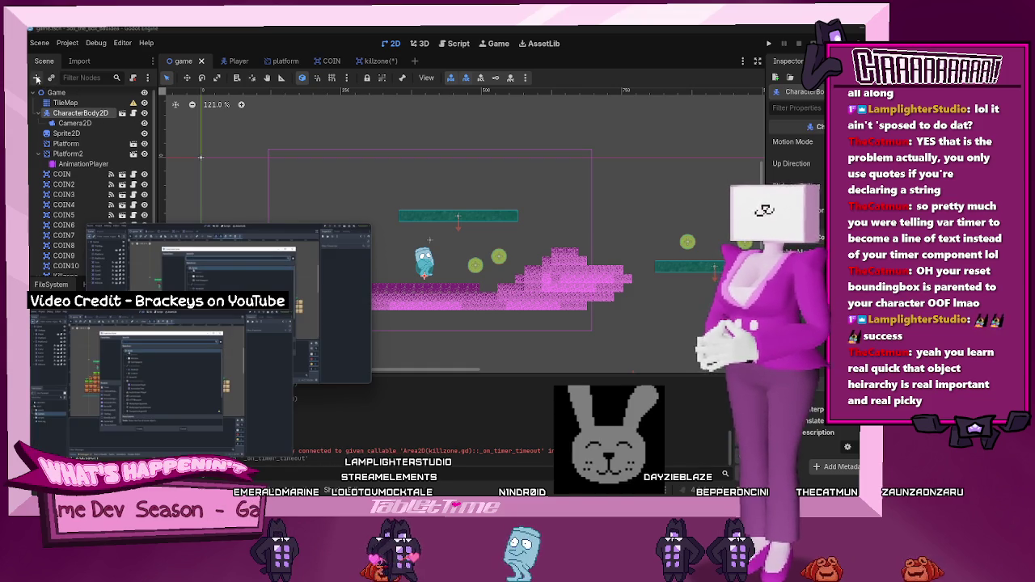
{"action": "key", "text": "ctrl+a"}
{"action": "left_click", "coordinate": [366, 168]}
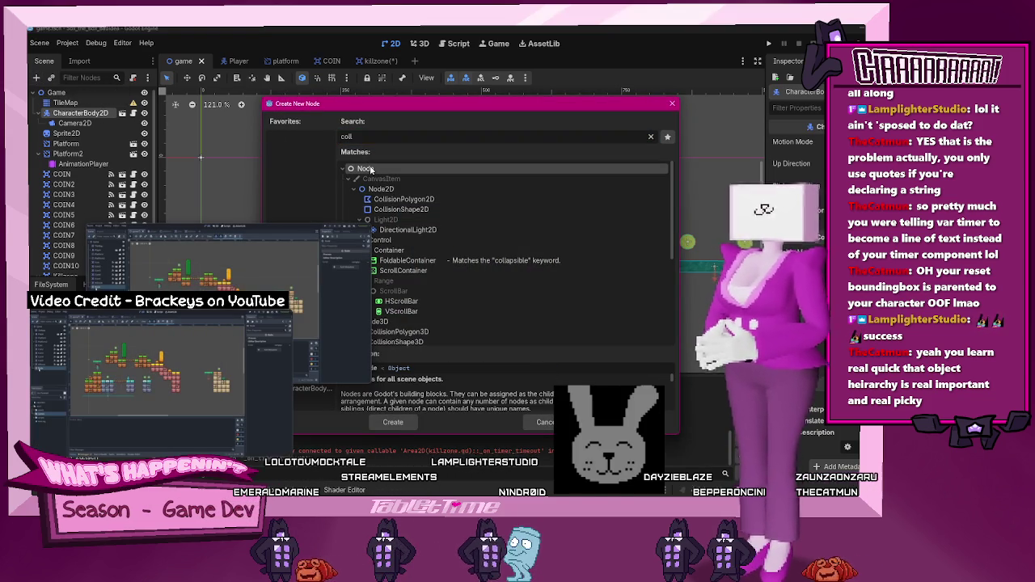
{"action": "left_click", "coordinate": [396, 423]}
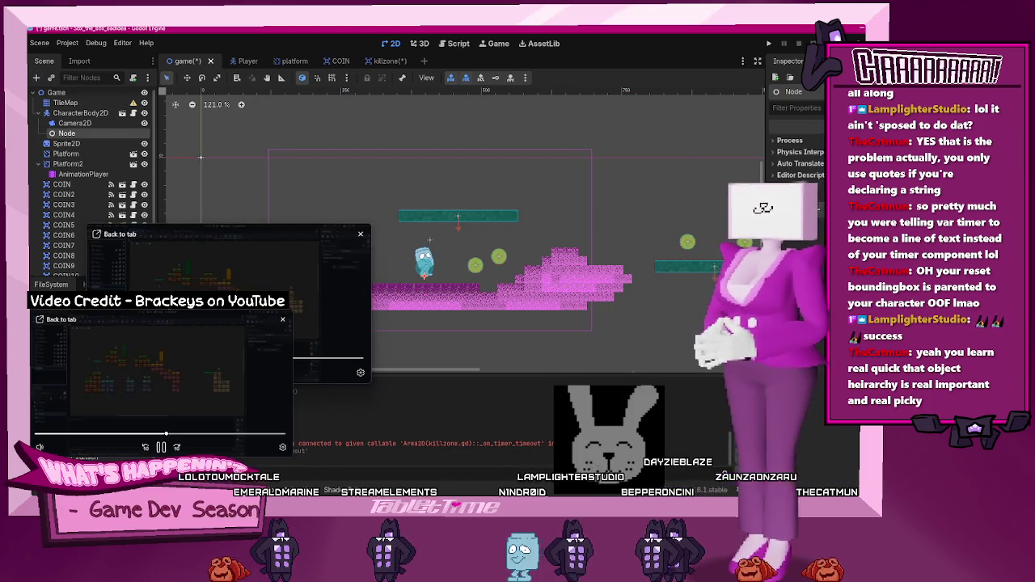
{"action": "mouse_move", "coordinate": [63, 135]}
{"action": "left_mouse_down"}
{"action": "mouse_move", "coordinate": [47, 98]}
{"action": "mouse_move", "coordinate": [61, 266]}
{"action": "left_mouse_up"}
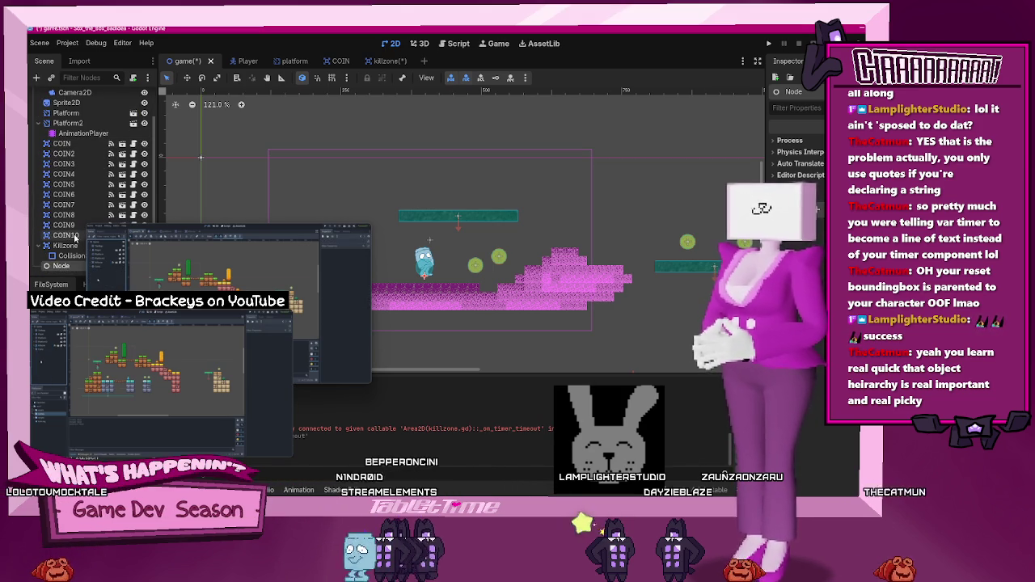
Rename the Node to Coins, move COIN–COIN10 into it, collapse it, and start a new scene.
{"action": "double_click", "coordinate": [61, 266]}
{"action": "type", "text": "Coins"}
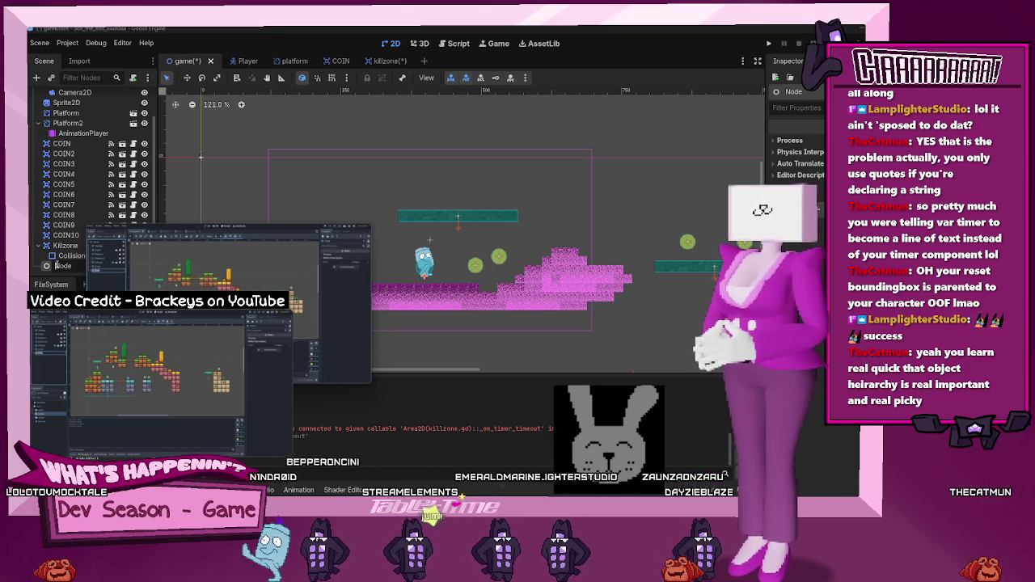
{"action": "key", "text": "Return"}
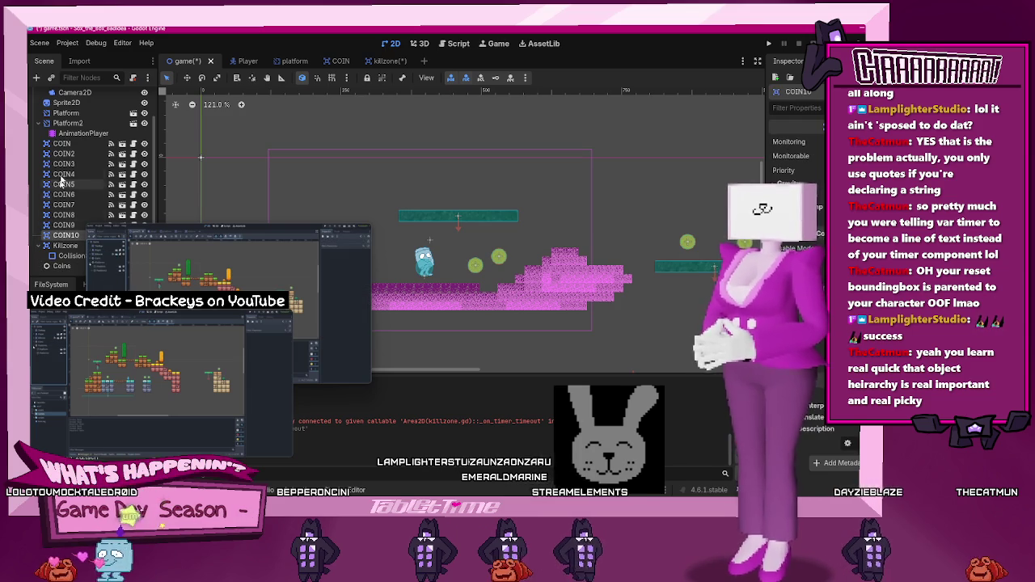
{"action": "left_click", "coordinate": [55, 234], "text": "shift"}
{"action": "left_click_drag", "start_coordinate": [55, 234], "coordinate": [63, 265]}
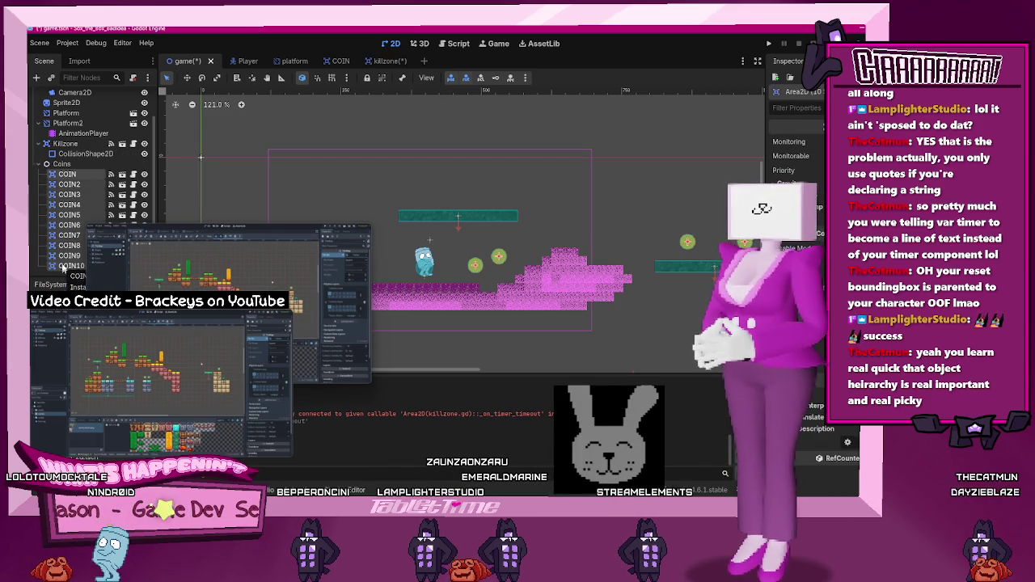
{"action": "left_click", "coordinate": [45, 164]}
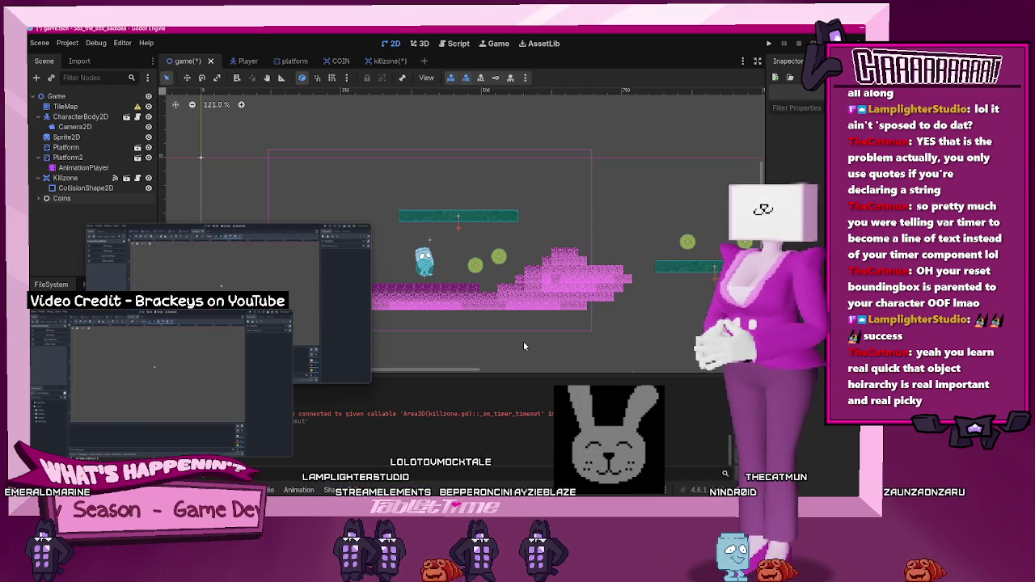
{"action": "left_click", "coordinate": [425, 60]}
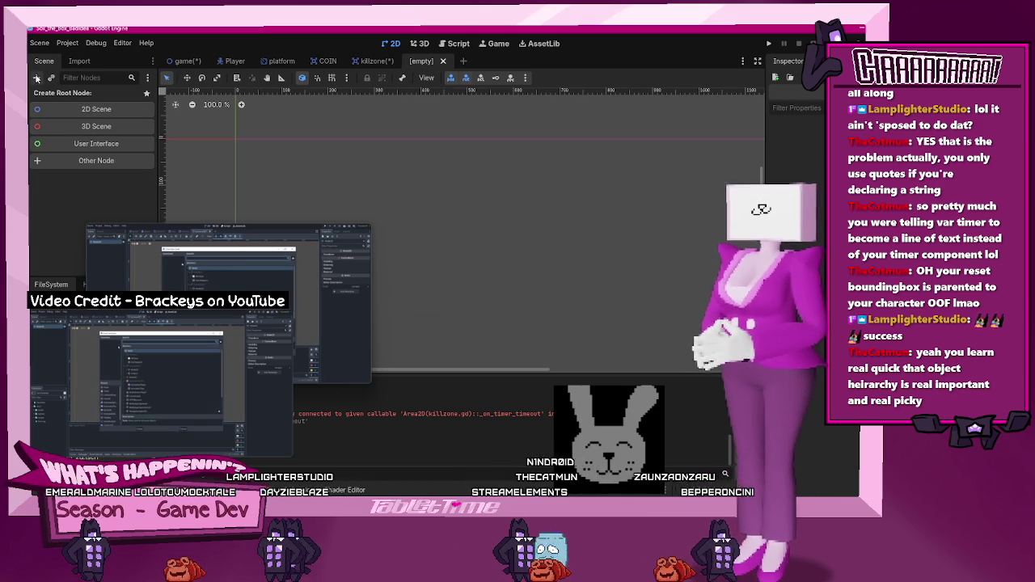
Create a Node2D root with an AnimatedSprite2D child given a new SpriteFrames resource.
{"action": "left_click", "coordinate": [37, 78]}
{"action": "type", "text": "coll"}
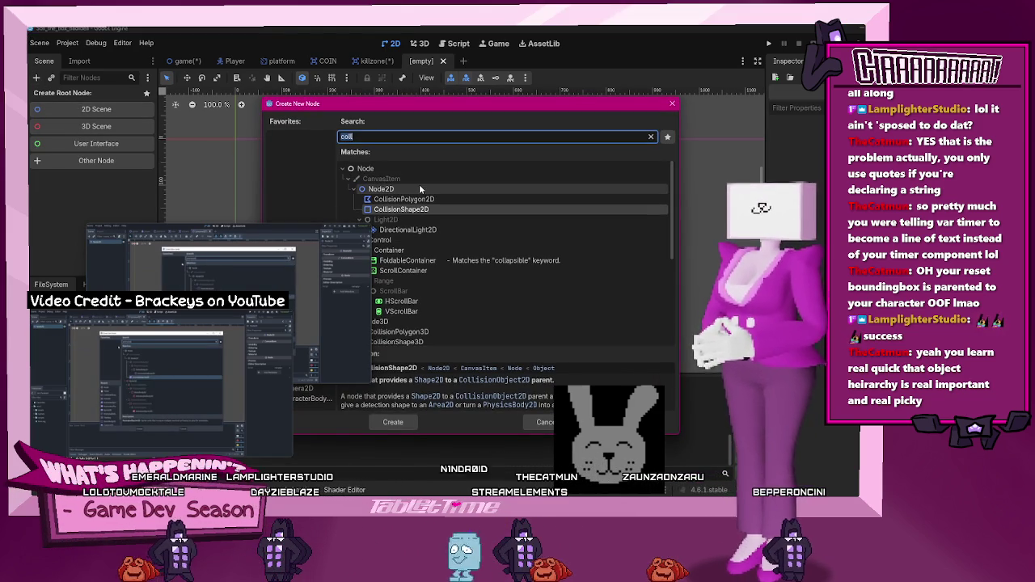
{"action": "left_click", "coordinate": [393, 422]}
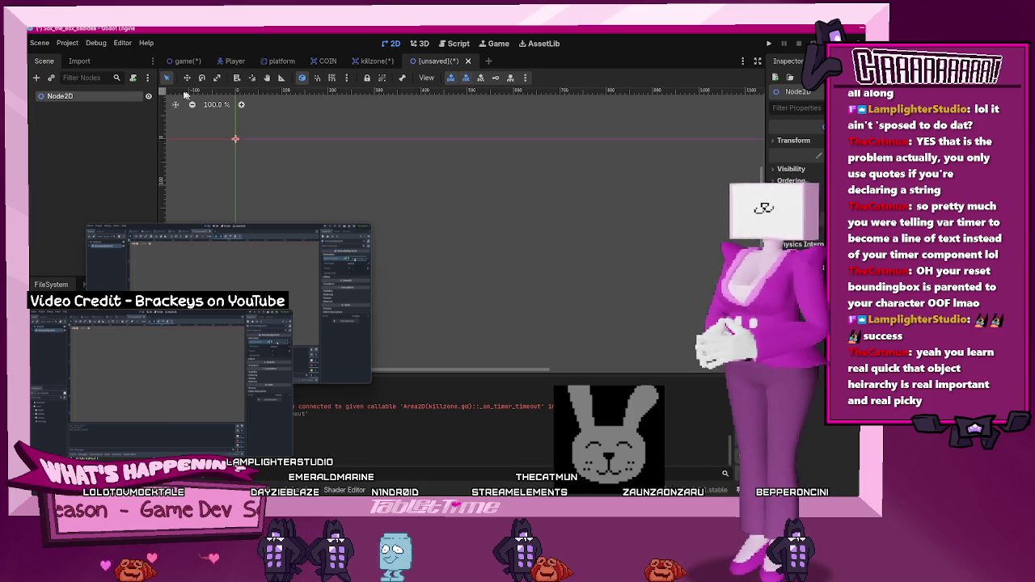
{"action": "key", "text": "ctrl+a"}
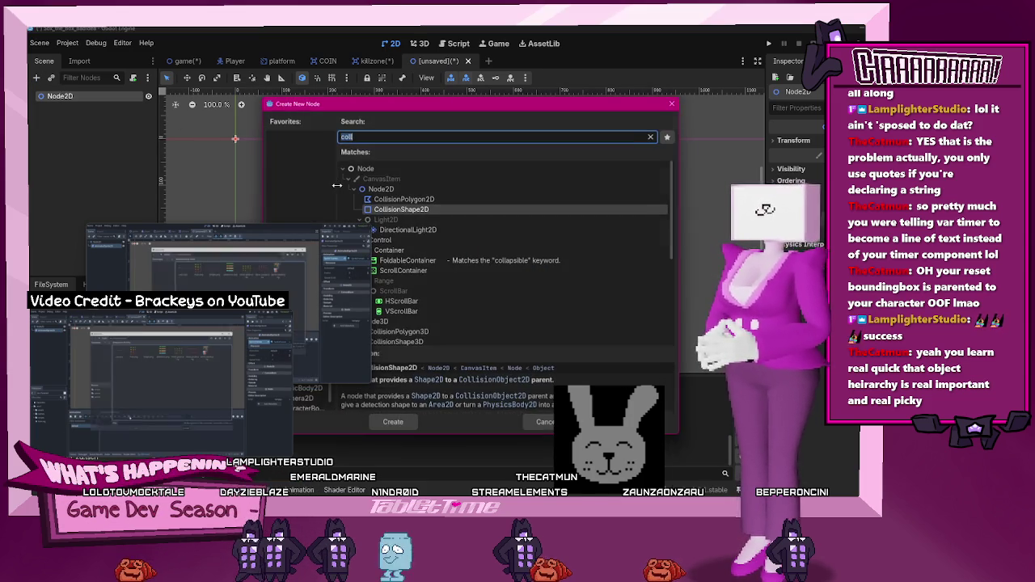
{"action": "type", "text": "animated"}
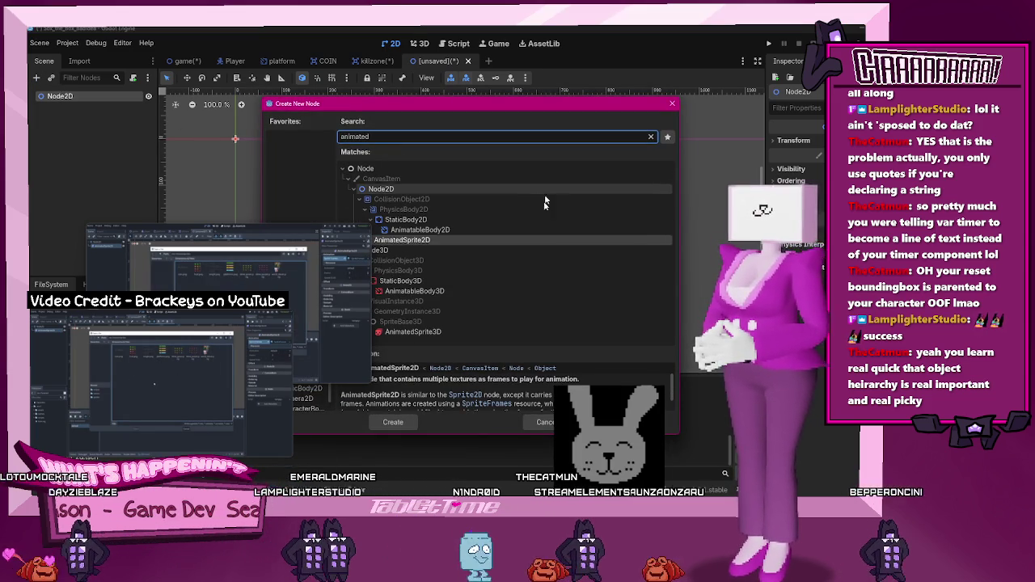
{"action": "left_click", "coordinate": [393, 422]}
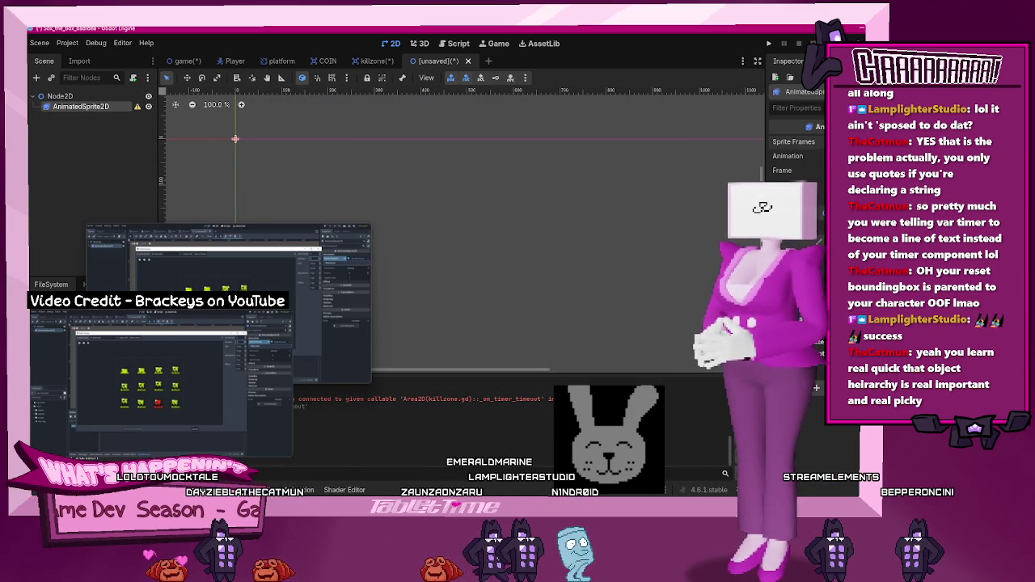
{"action": "left_click", "coordinate": [793, 142]}
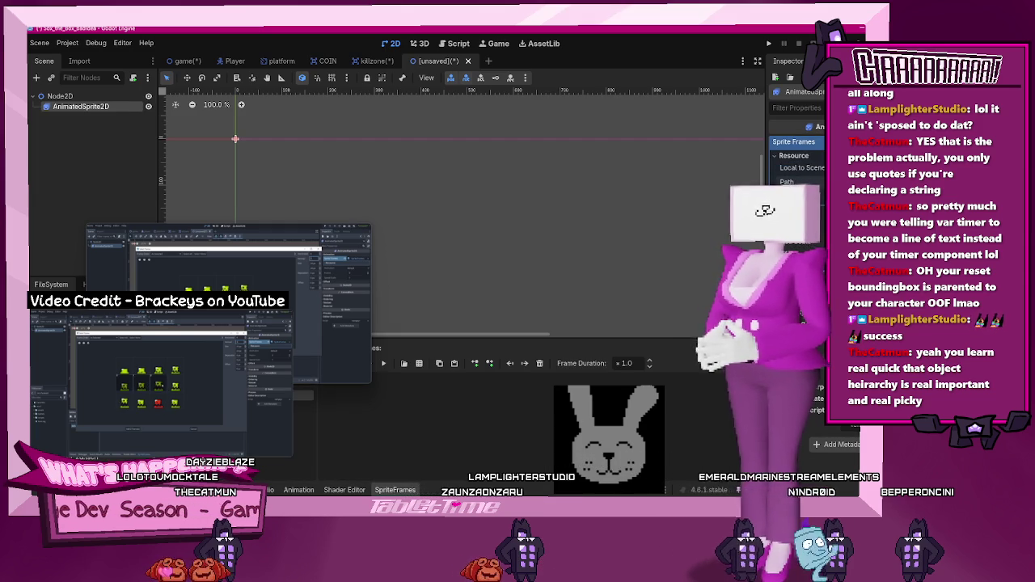
{"action": "left_click", "coordinate": [794, 141]}
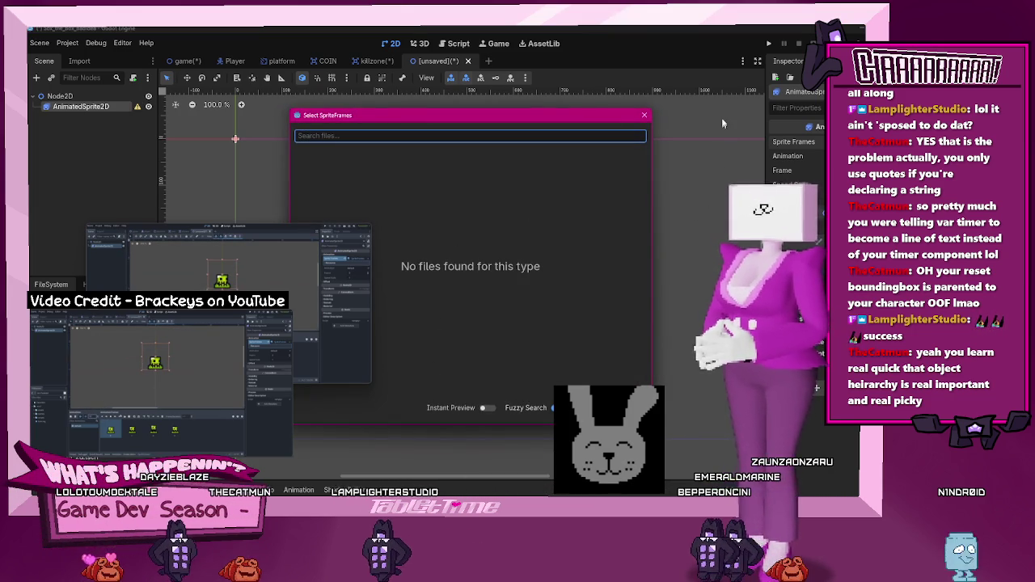
In the SpriteFrames editor, load Hermick_True.png from res://Assets as a sprite sheet.
{"action": "left_click", "coordinate": [643, 115]}
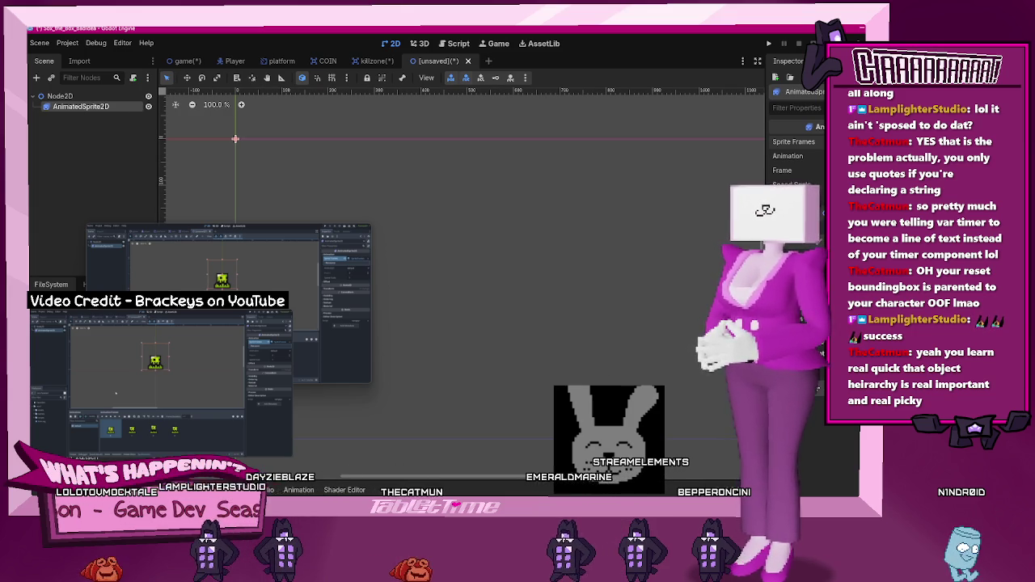
{"action": "left_click", "coordinate": [808, 142]}
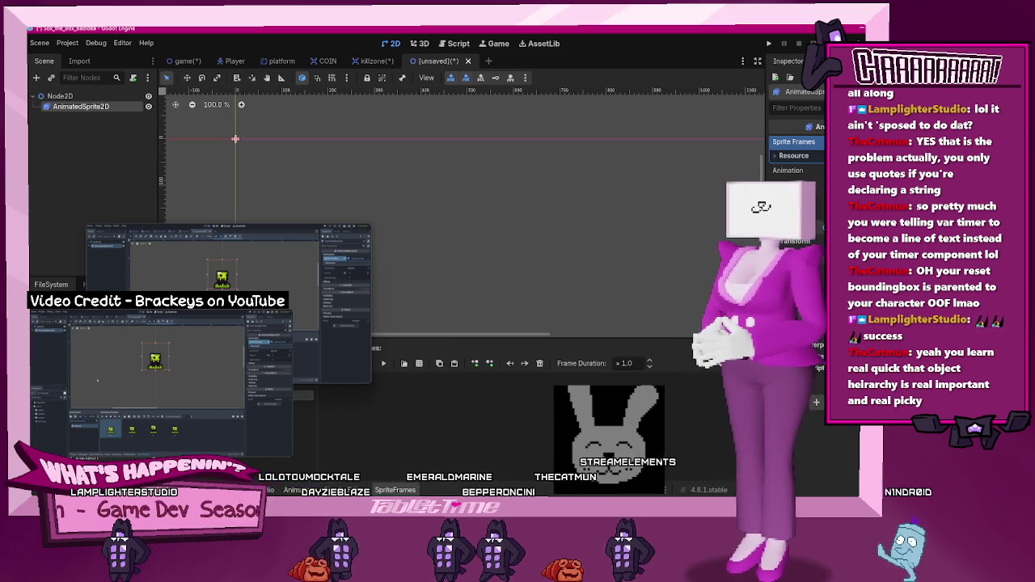
{"action": "mouse_move", "coordinate": [380, 492]}
{"action": "left_mouse_down"}
{"action": "mouse_move", "coordinate": [380, 421]}
{"action": "mouse_move", "coordinate": [392, 431]}
{"action": "left_mouse_up"}
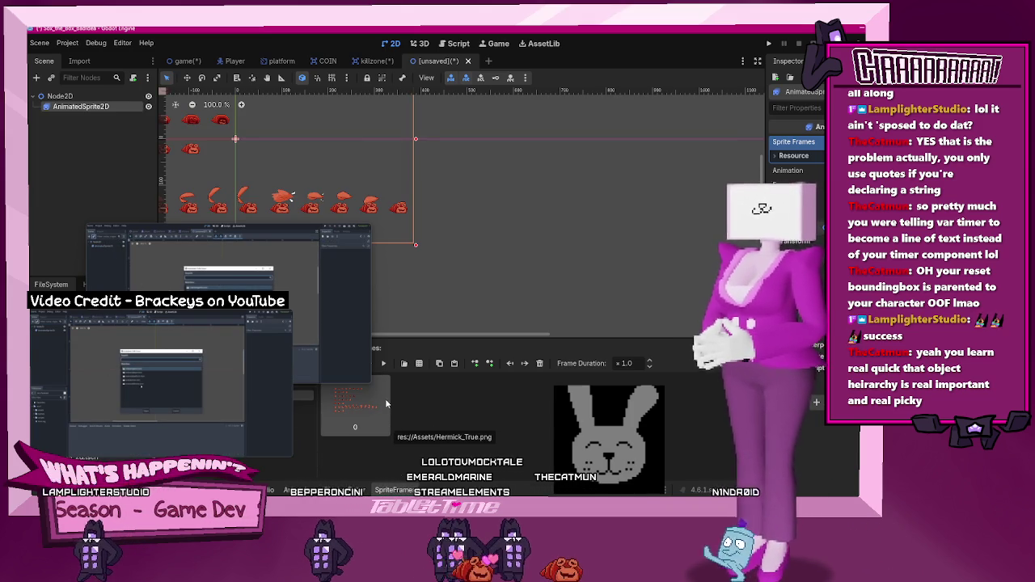
{"action": "left_click", "coordinate": [420, 369]}
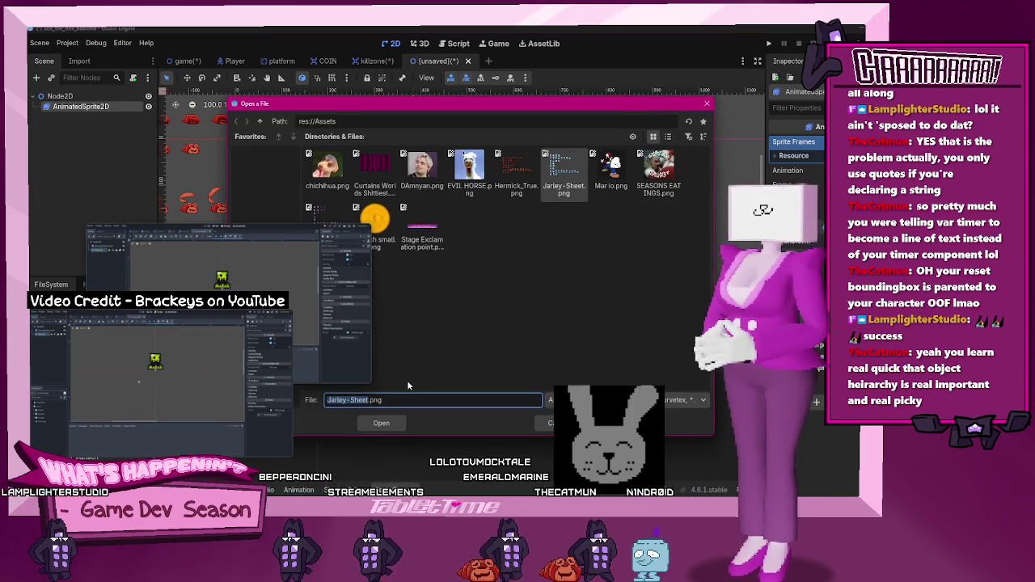
{"action": "double_click", "coordinate": [510, 182]}
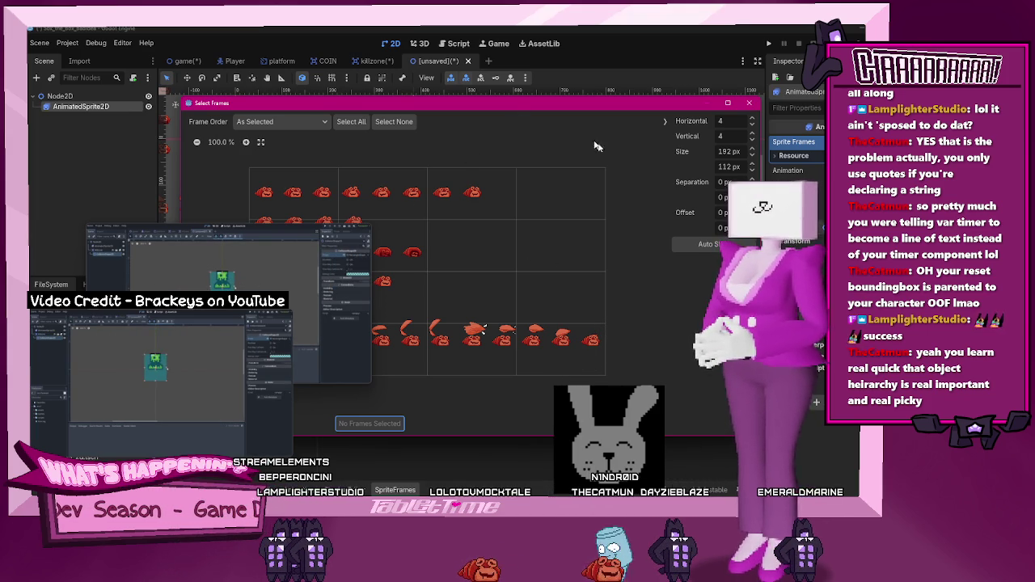
Set the Select Frames slice size to 64×32 px.
{"action": "type", "text": "4"}
{"action": "left_click", "coordinate": [732, 169]}
{"action": "type", "text": "64"}
{"action": "key", "text": "Tab"}
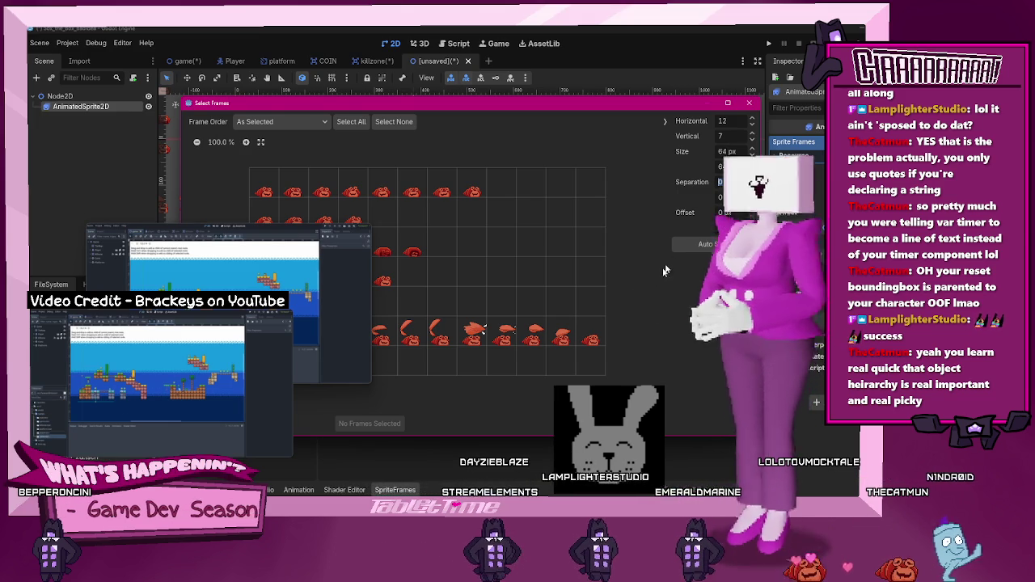
{"action": "left_click", "coordinate": [723, 153]}
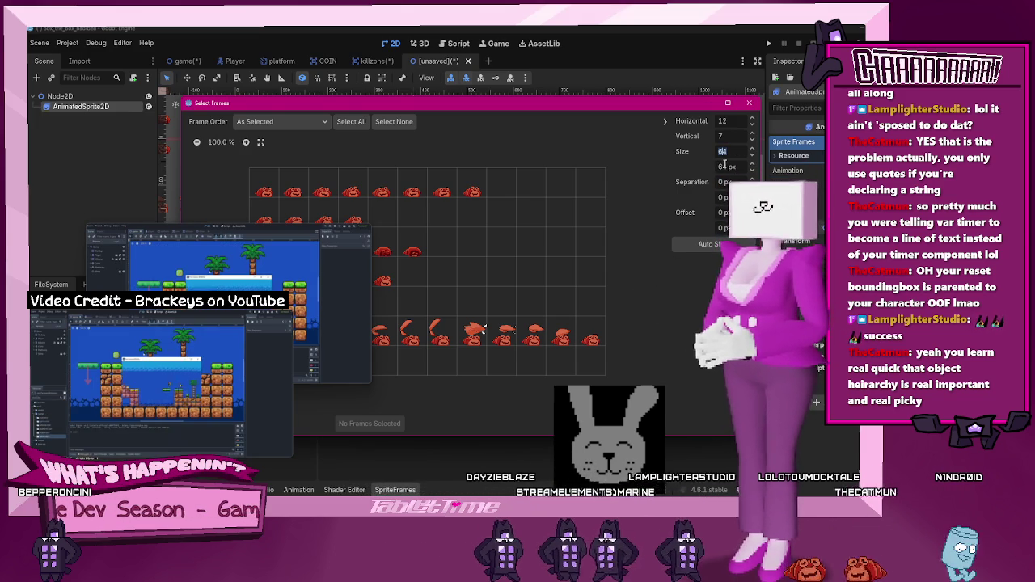
{"action": "type", "text": "32"}
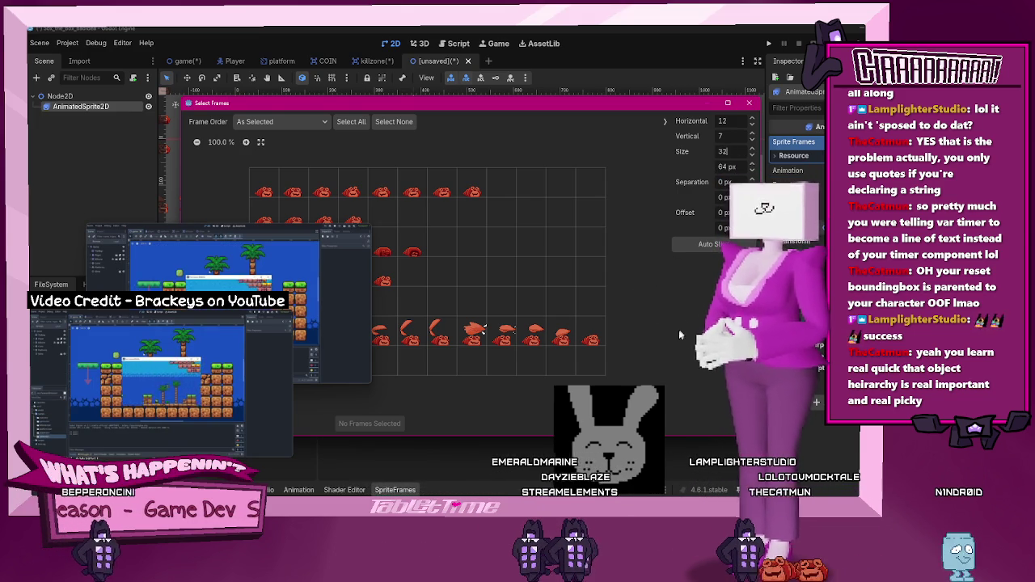
{"action": "left_click", "coordinate": [719, 167]}
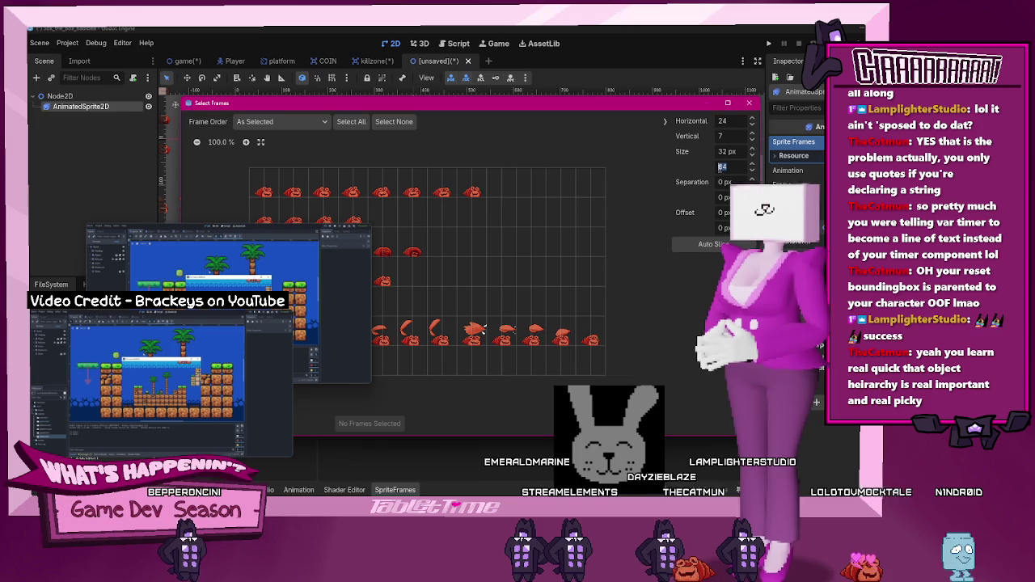
{"action": "left_click", "coordinate": [723, 152]}
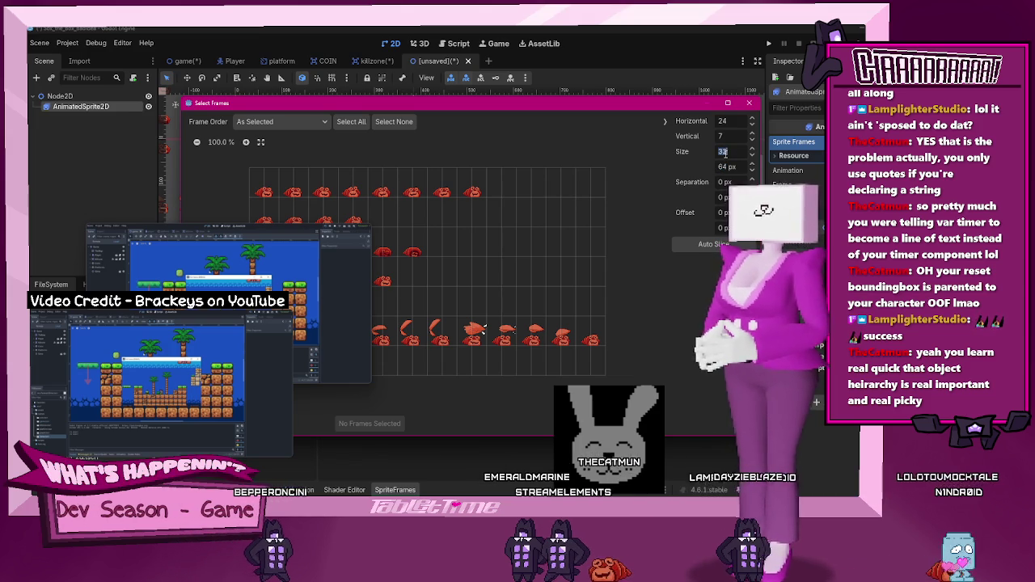
{"action": "type", "text": "64"}
{"action": "left_click", "coordinate": [725, 167]}
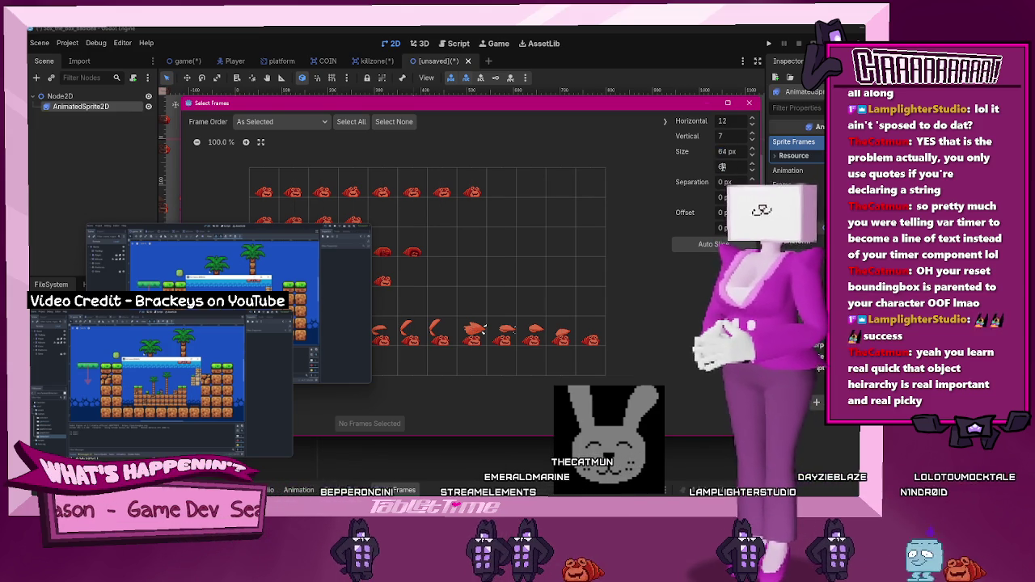
{"action": "type", "text": "53"}
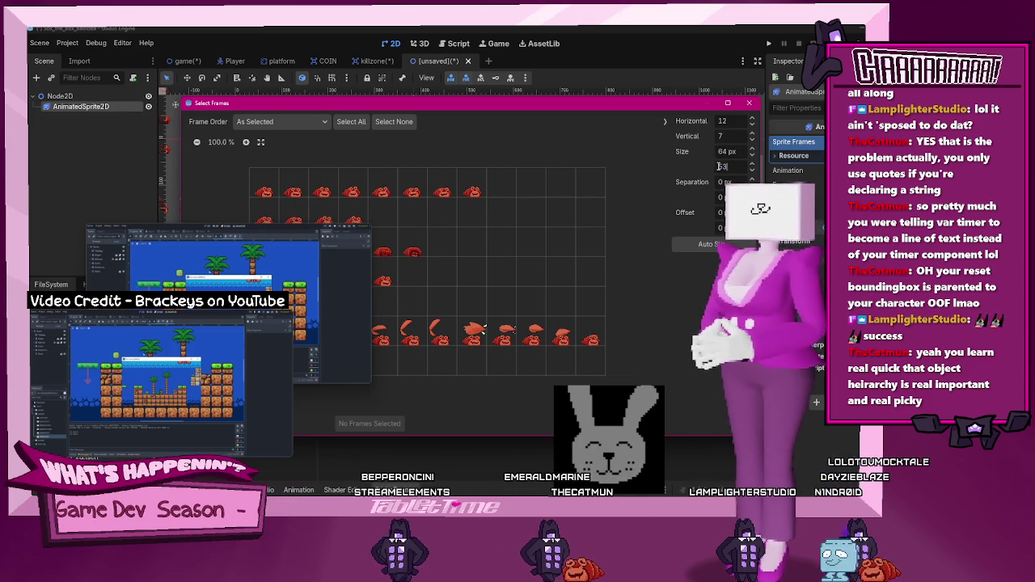
{"action": "type", "text": "42"}
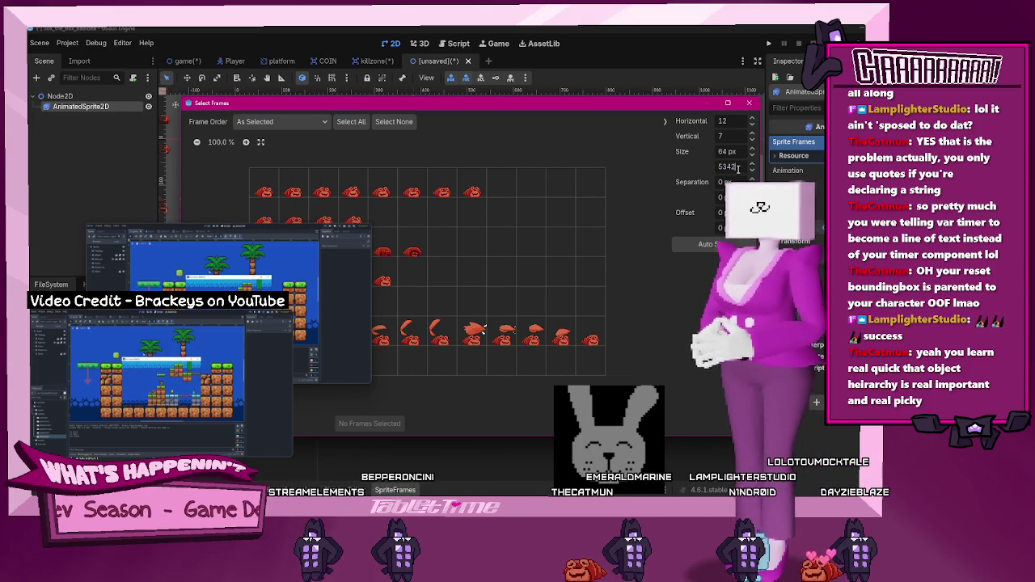
{"action": "type", "text": "5232"}
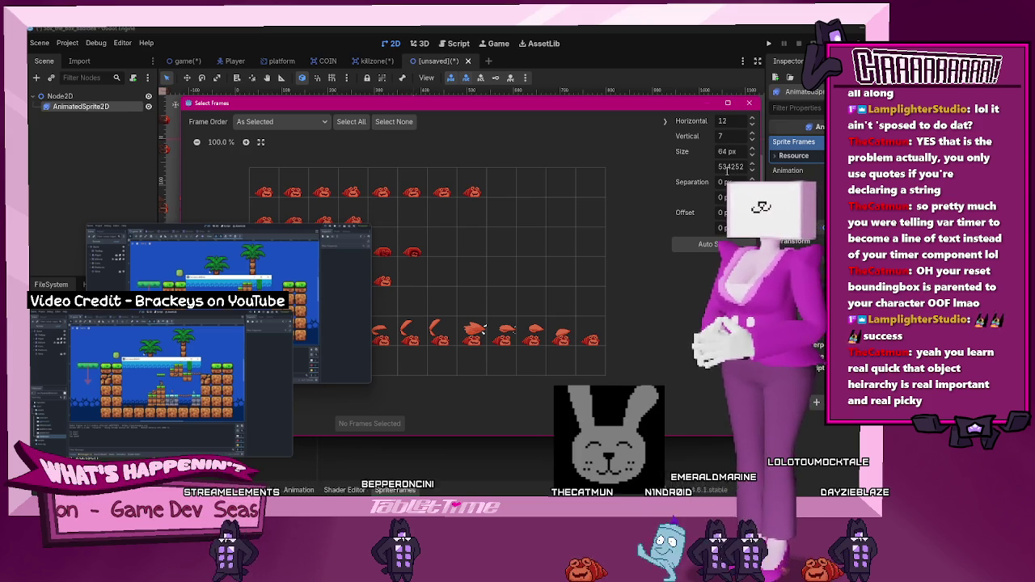
{"action": "key", "text": "ctrl+a"}
{"action": "type", "text": "32"}
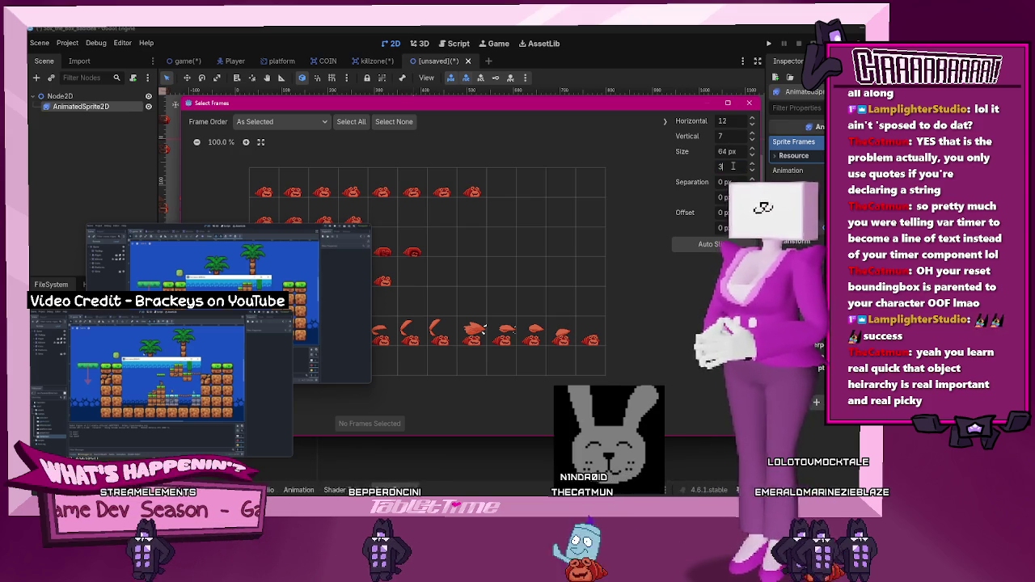
{"action": "key", "text": "Tab"}
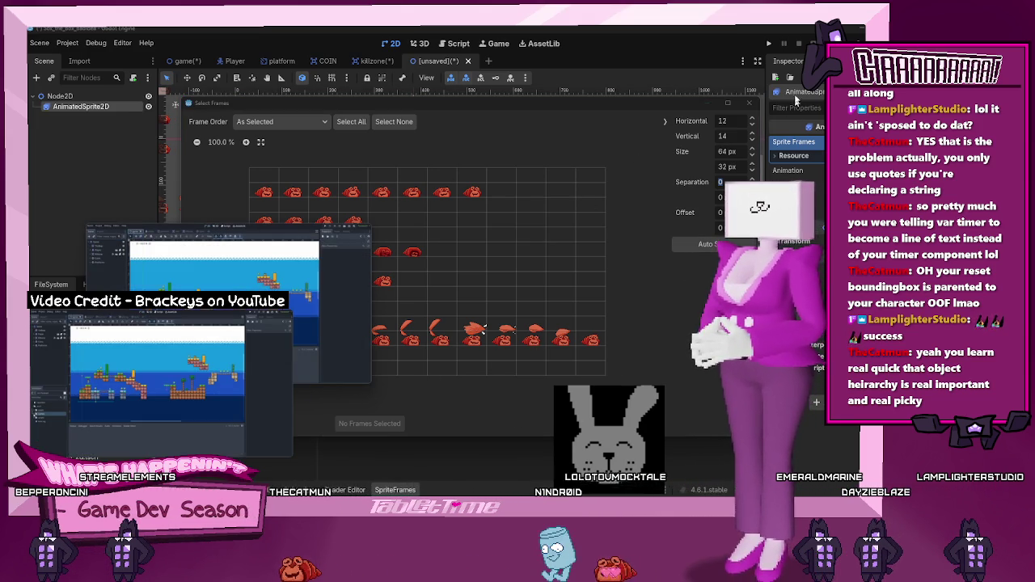
Add the eight top-row crab frames and delete the leftover full-sheet frame.
{"action": "mouse_move", "coordinate": [146, 449]}
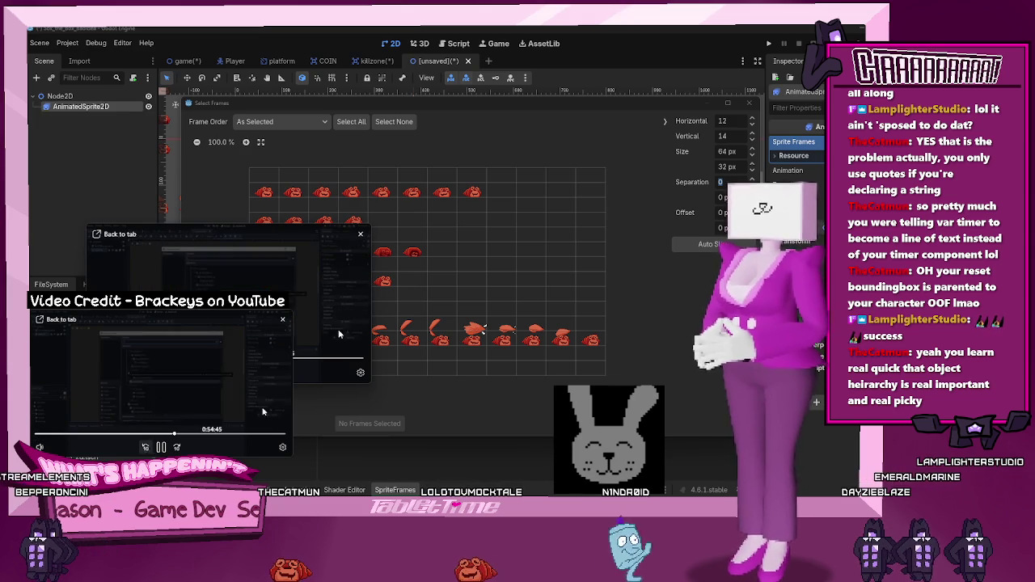
{"action": "left_click", "coordinate": [145, 448]}
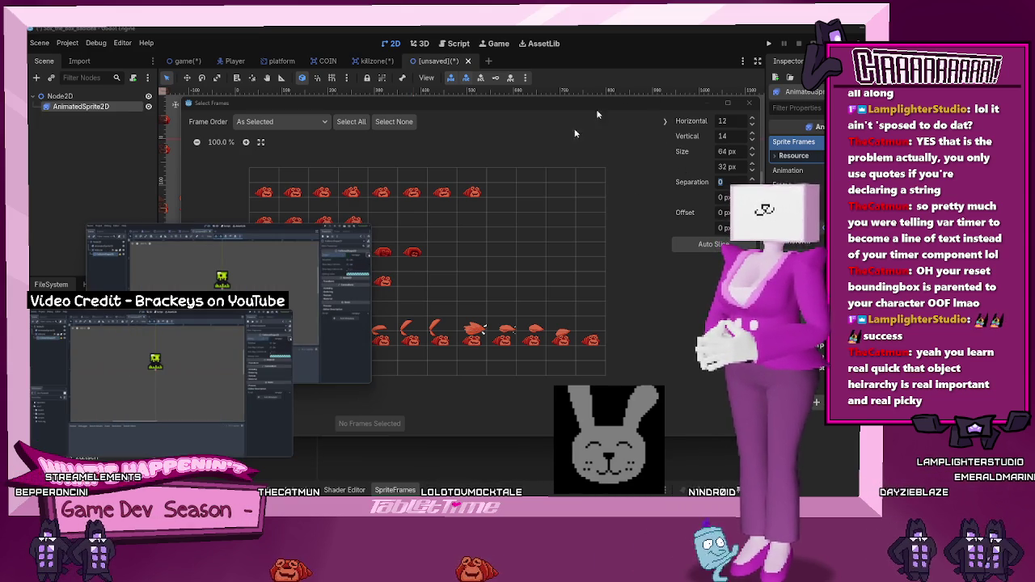
{"action": "mouse_move", "coordinate": [177, 447]}
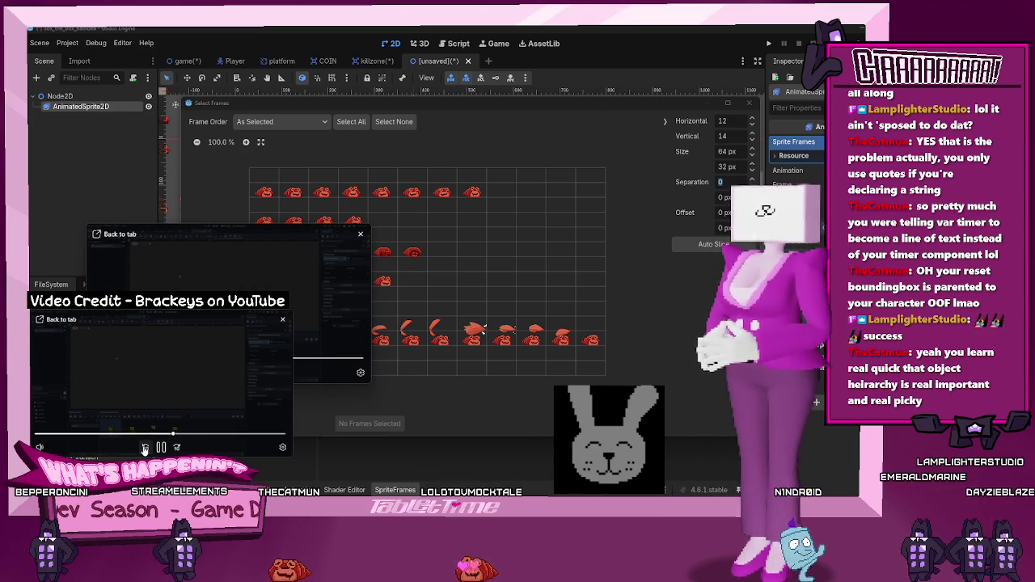
{"action": "left_click", "coordinate": [145, 447]}
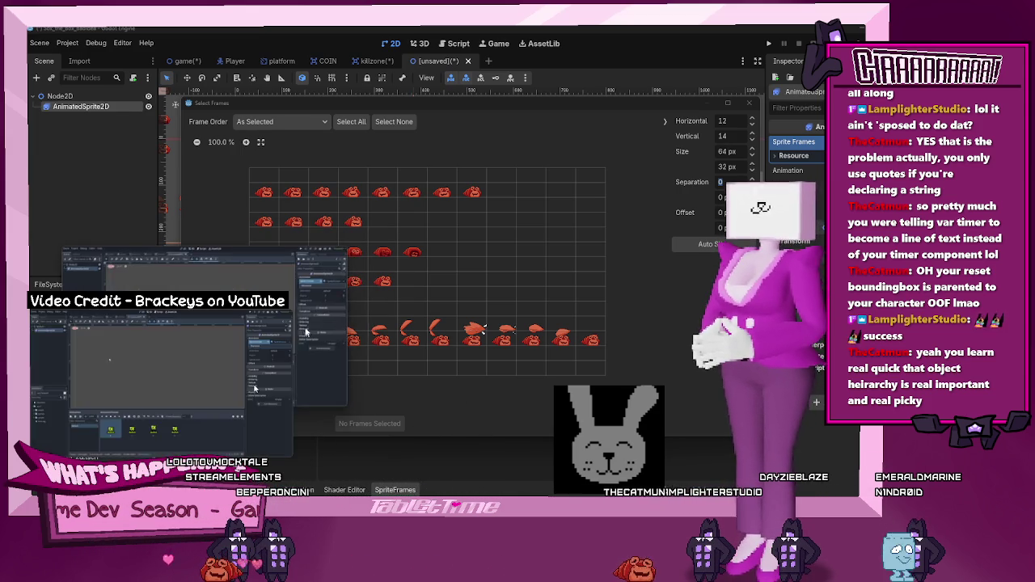
{"action": "left_click", "coordinate": [265, 190]}
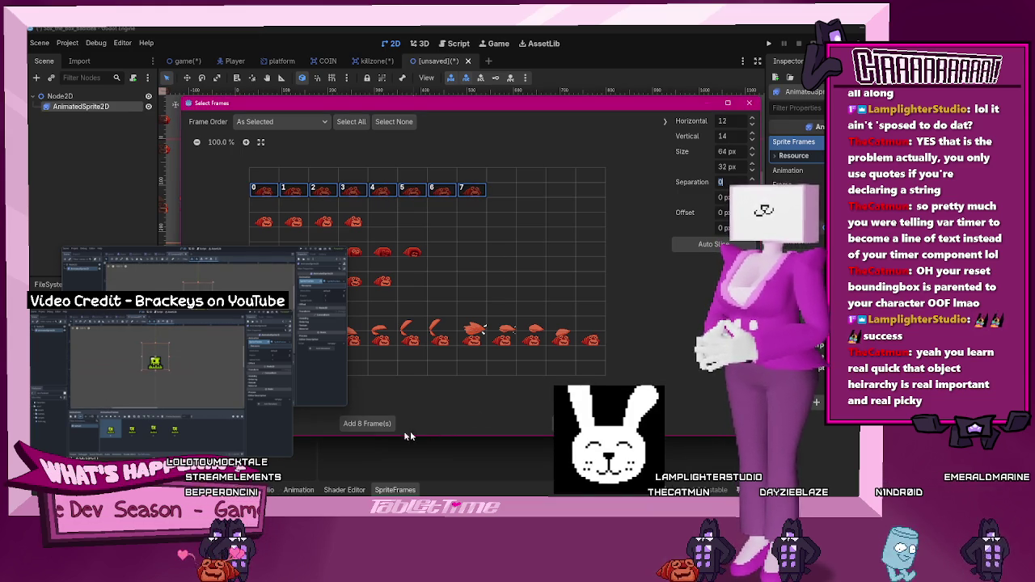
{"action": "left_click", "coordinate": [377, 424]}
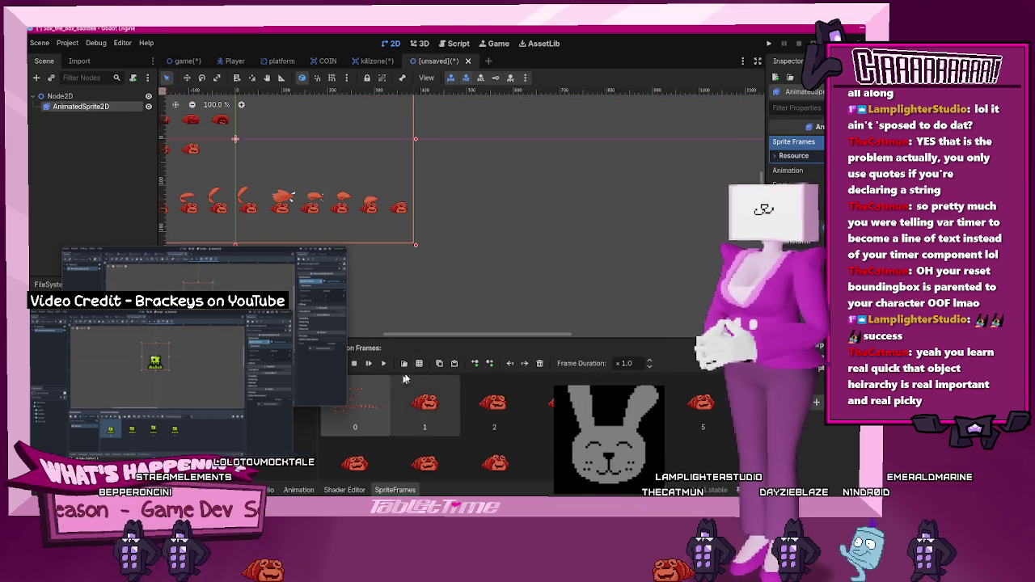
{"action": "left_click", "coordinate": [540, 364]}
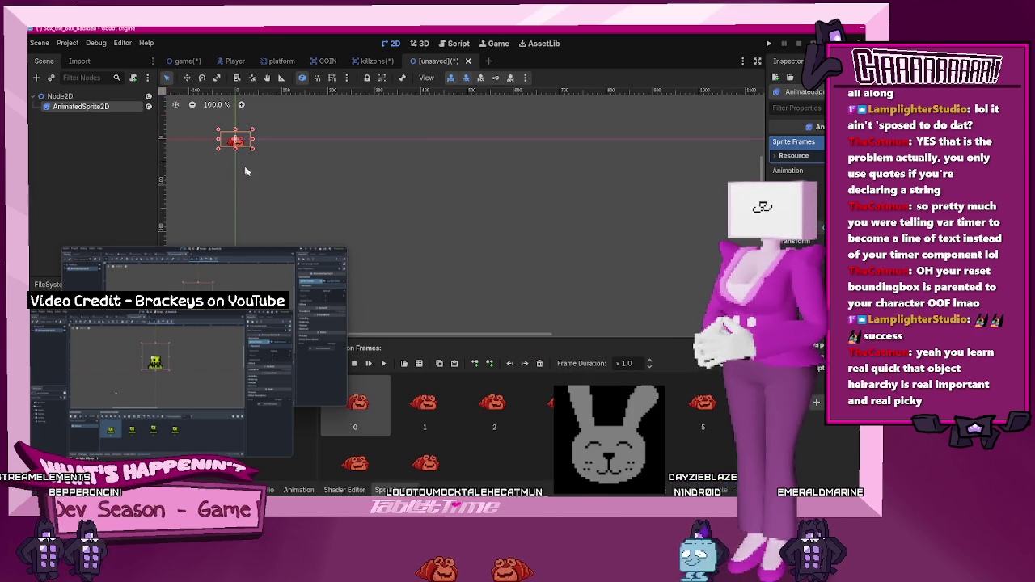
Pan to the crab sprite, deselect it, and bring up the Instantiate Child Scene list.
{"action": "left_click_drag", "start_coordinate": [244, 169], "coordinate": [366, 220]}
{"action": "scroll", "coordinate": [353, 196], "scroll_direction": "up", "scroll_amount": 5}
{"action": "scroll", "coordinate": [353, 196], "scroll_direction": "down", "scroll_amount": 4}
{"action": "scroll", "coordinate": [364, 202], "scroll_direction": "up", "scroll_amount": 3}
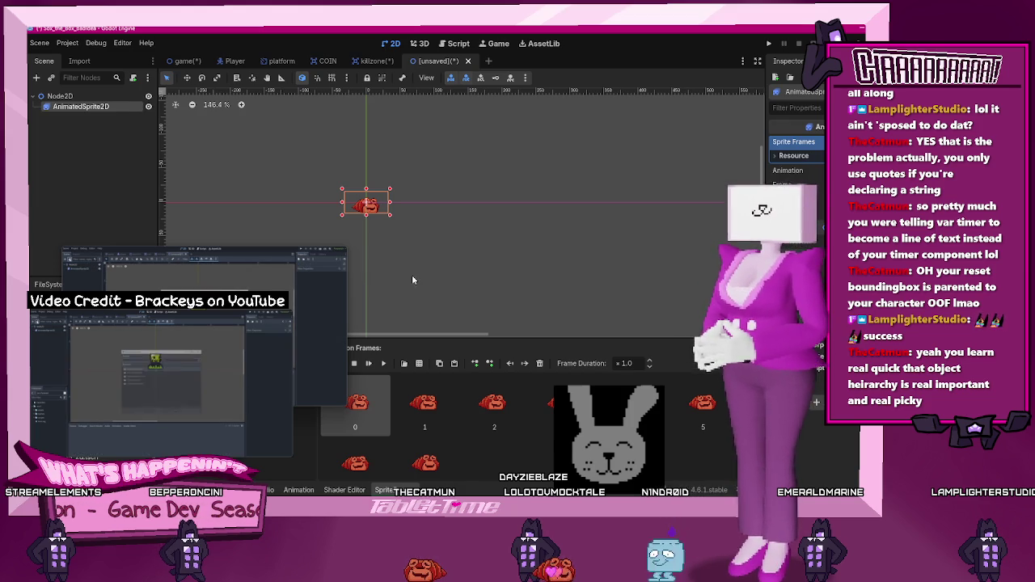
{"action": "left_click", "coordinate": [36, 77]}
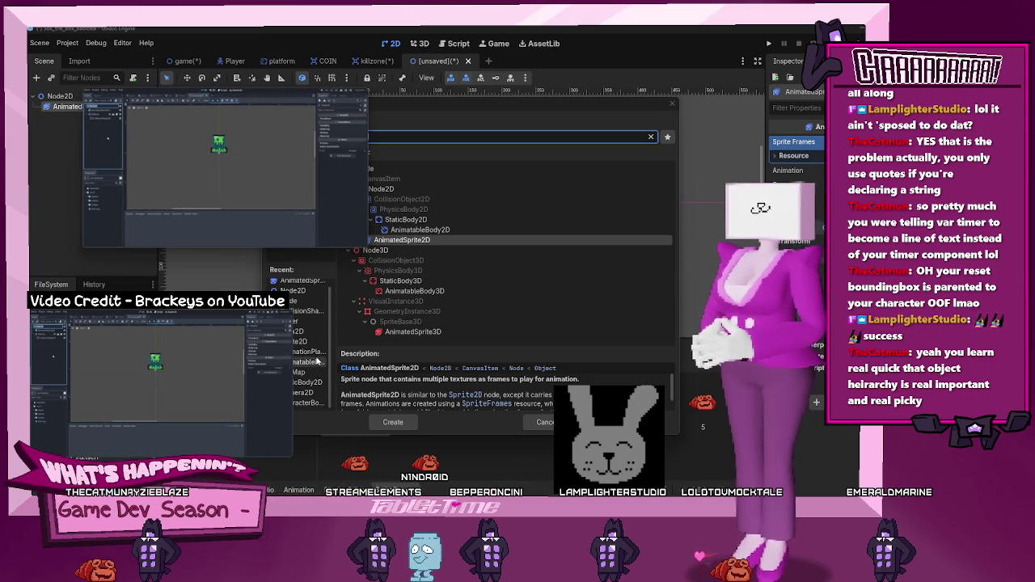
{"action": "mouse_move", "coordinate": [191, 445]}
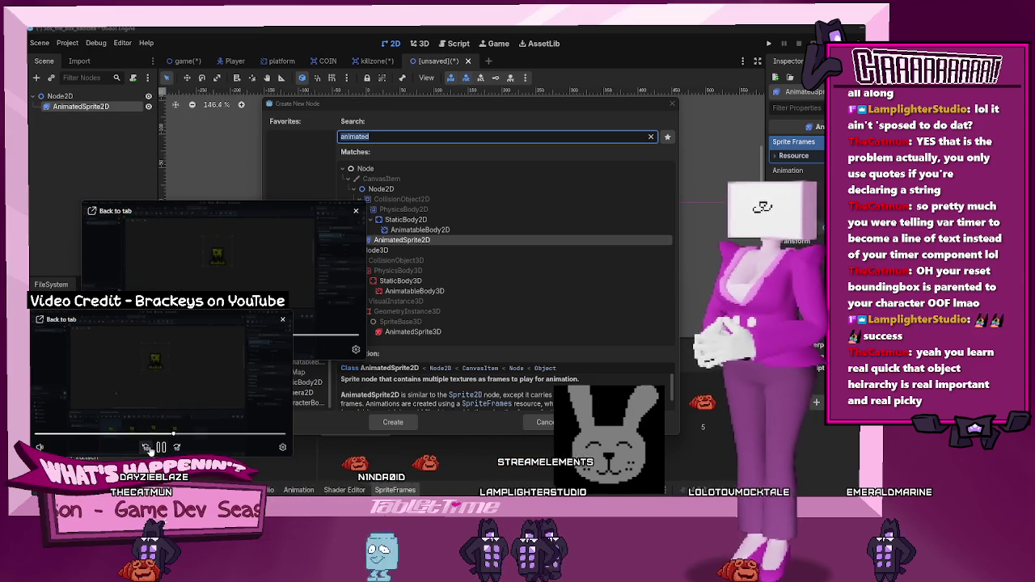
{"action": "key", "text": "Escape"}
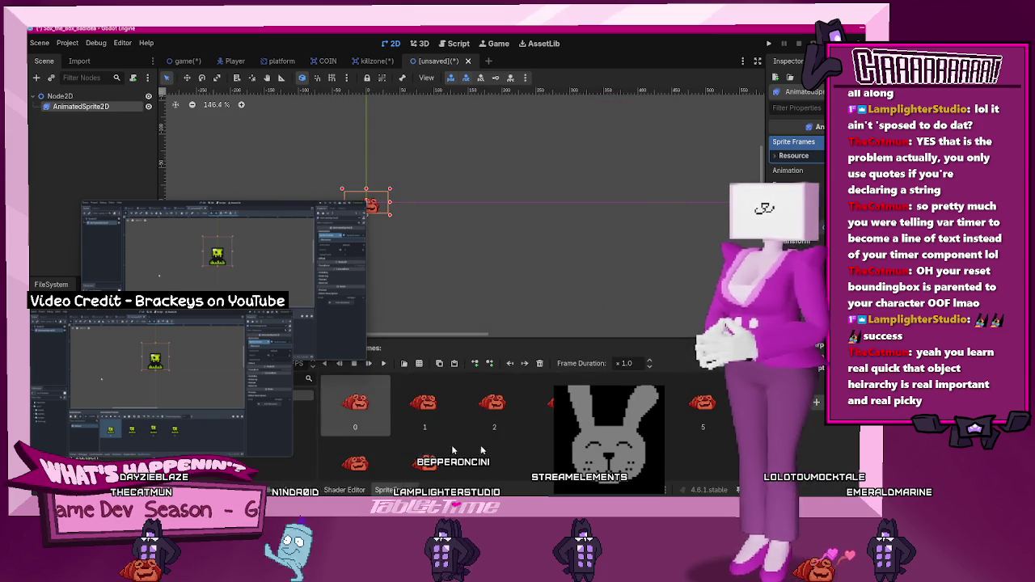
{"action": "left_click_drag", "start_coordinate": [293, 253], "coordinate": [335, 98]}
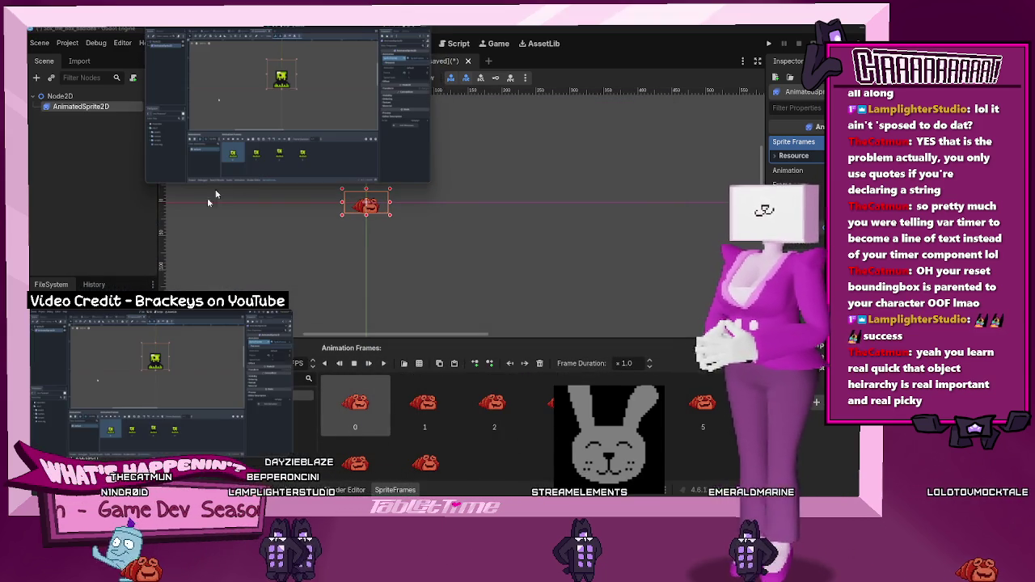
{"action": "left_click", "coordinate": [101, 210]}
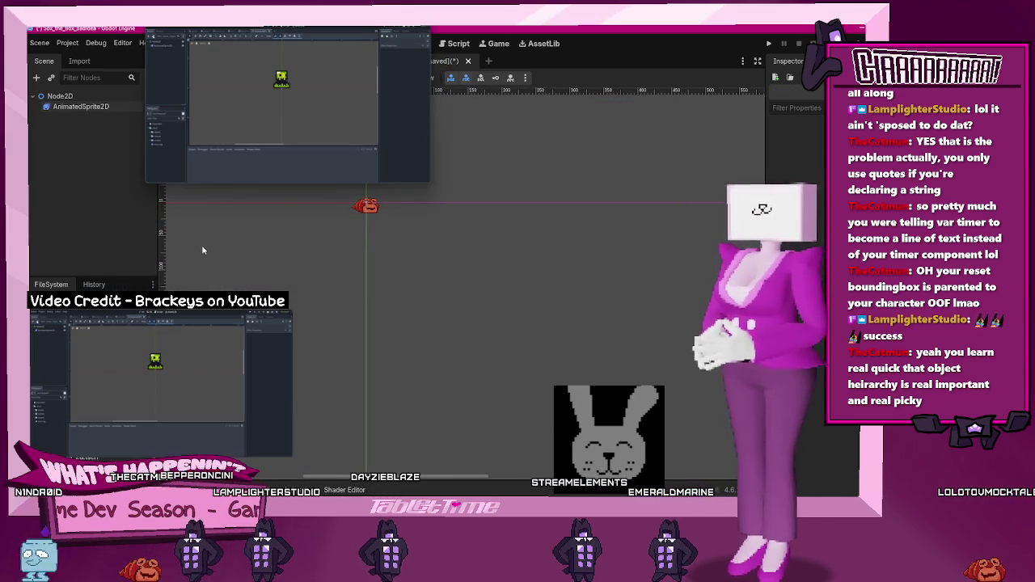
{"action": "left_click", "coordinate": [50, 76]}
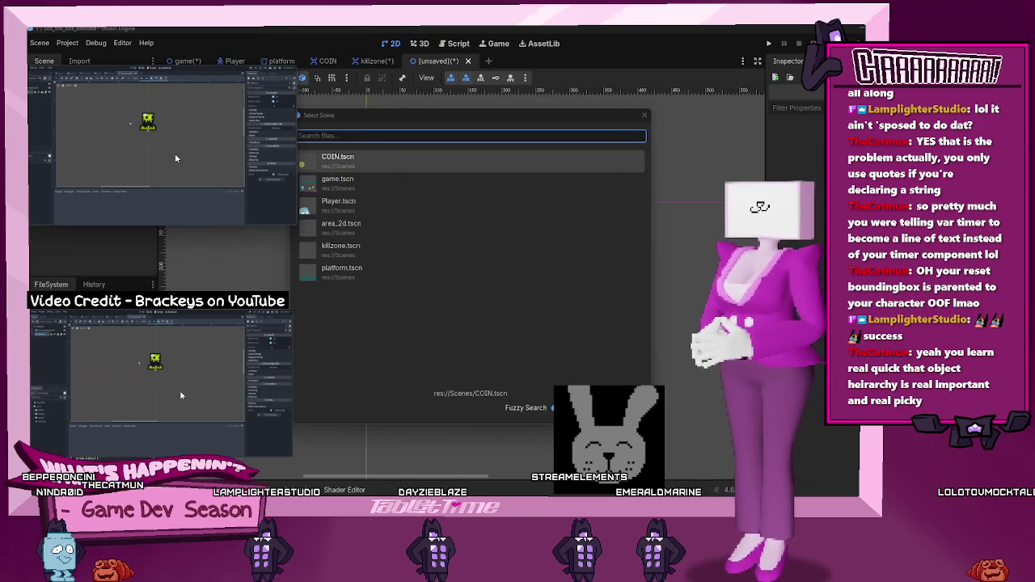
Instance the Killzone scene under the enemy's Node2D root.
{"action": "double_click", "coordinate": [377, 251]}
{"action": "left_click_drag", "start_coordinate": [115, 127], "coordinate": [237, 123]}
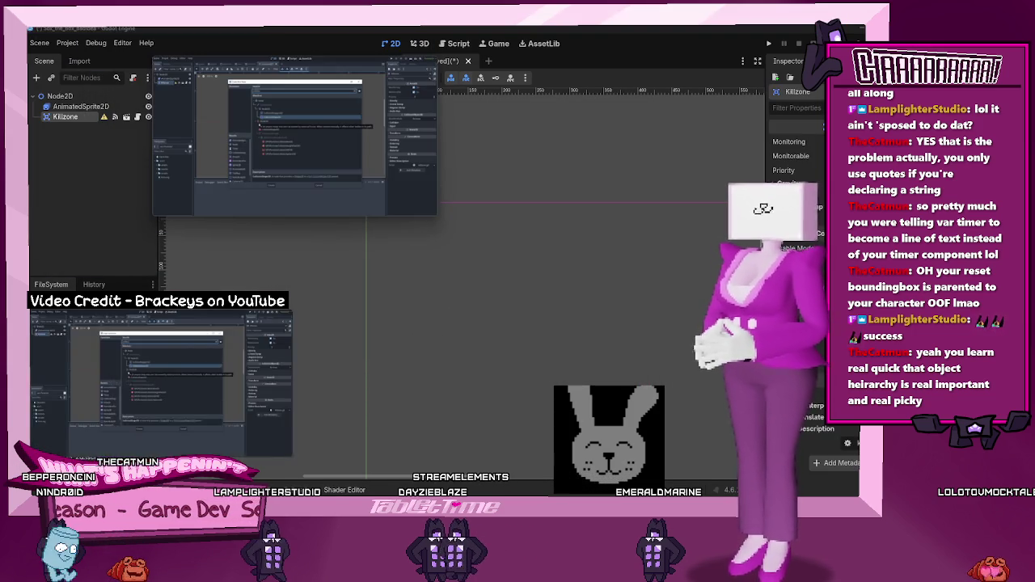
{"action": "left_click", "coordinate": [72, 121]}
Add a CollisionShape2D under Killzone covering the crab sprite, then show the game scene.
{"action": "right_click", "coordinate": [71, 121]}
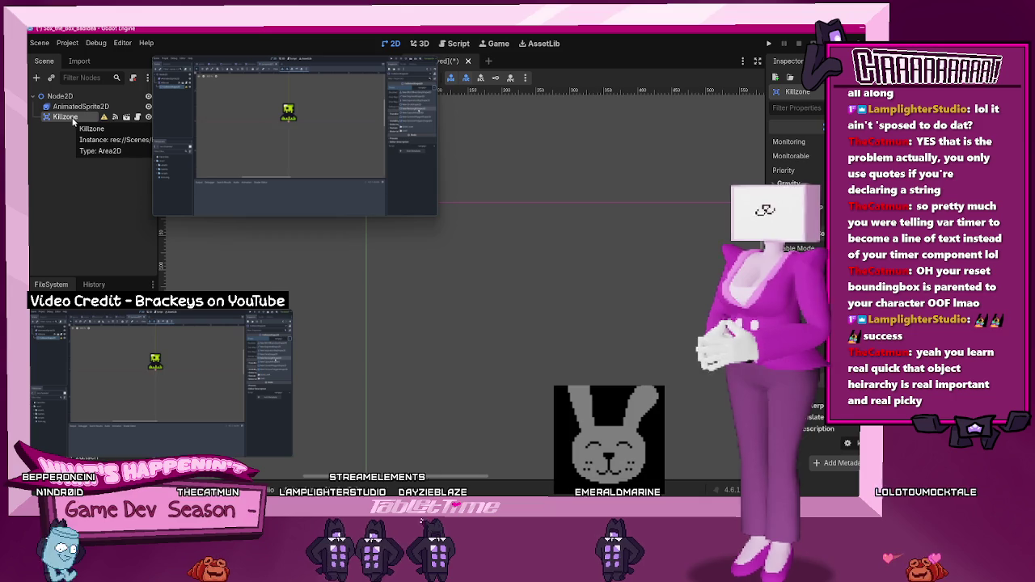
{"action": "left_click", "coordinate": [105, 129]}
{"action": "scroll", "coordinate": [437, 275], "scroll_direction": "up", "scroll_amount": 5}
{"action": "left_click", "coordinate": [390, 253]}
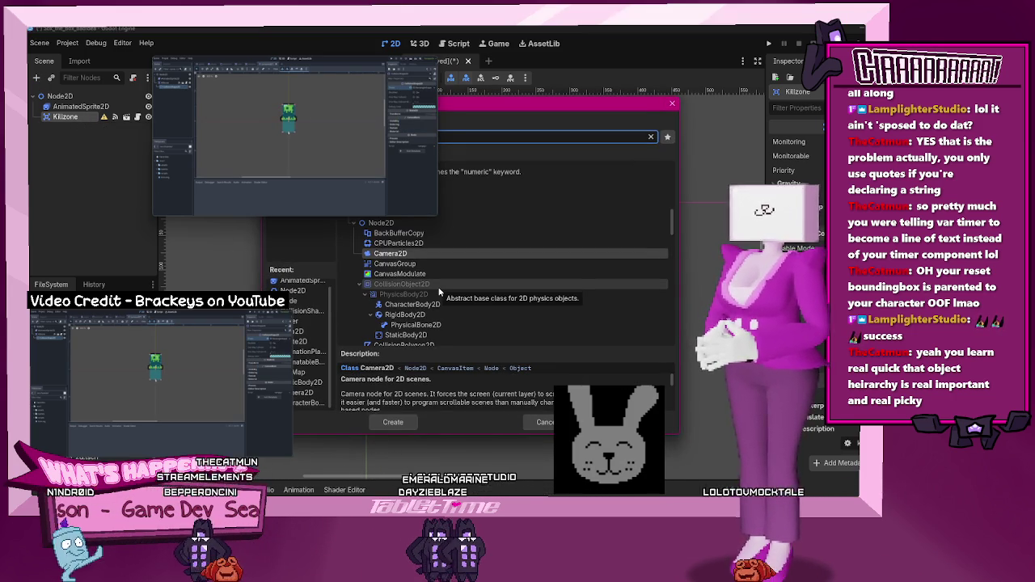
{"action": "type", "text": "o"}
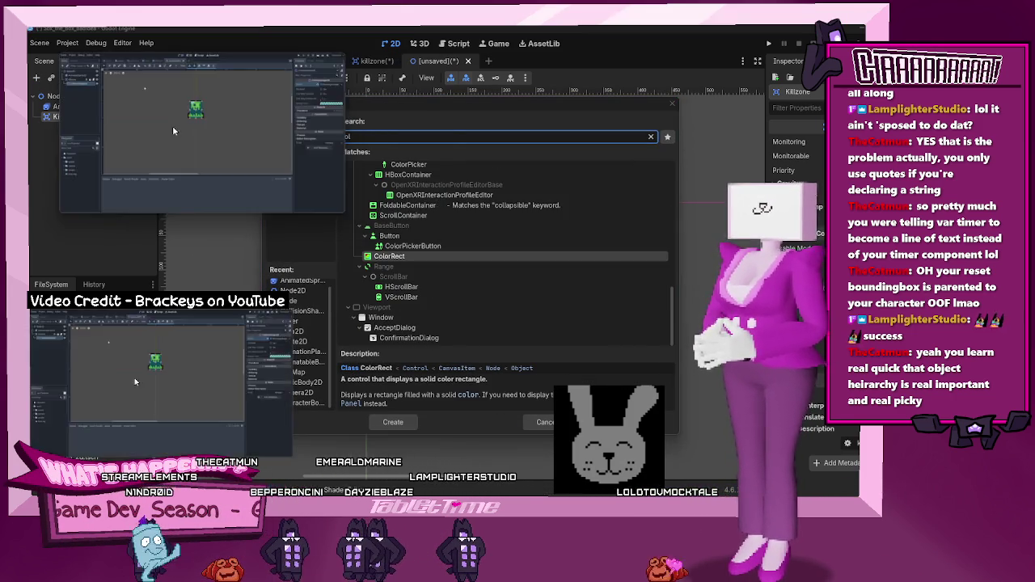
{"action": "type", "text": "l"}
{"action": "scroll", "coordinate": [469, 240], "scroll_direction": "down", "scroll_amount": 3}
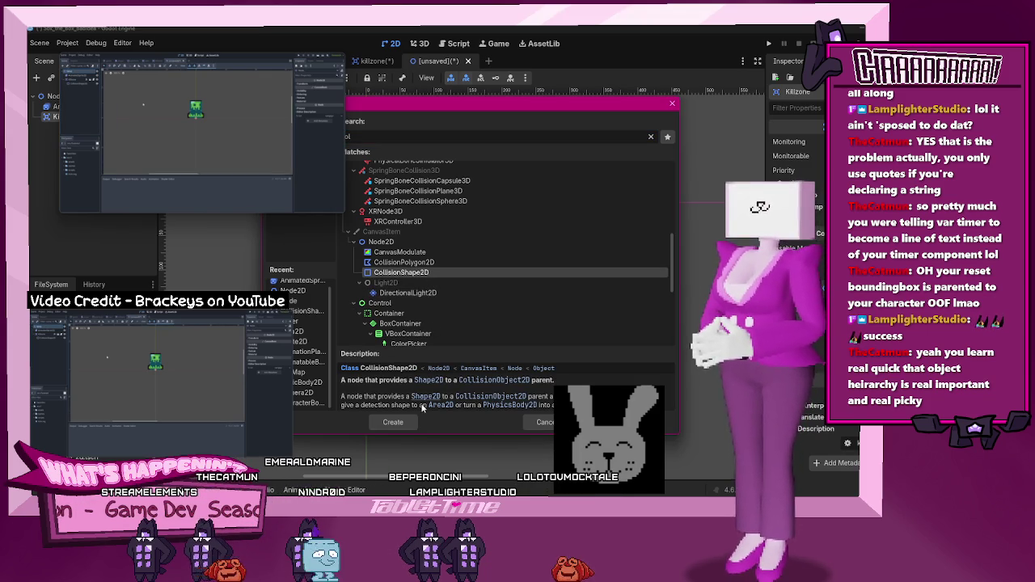
{"action": "double_click", "coordinate": [429, 273]}
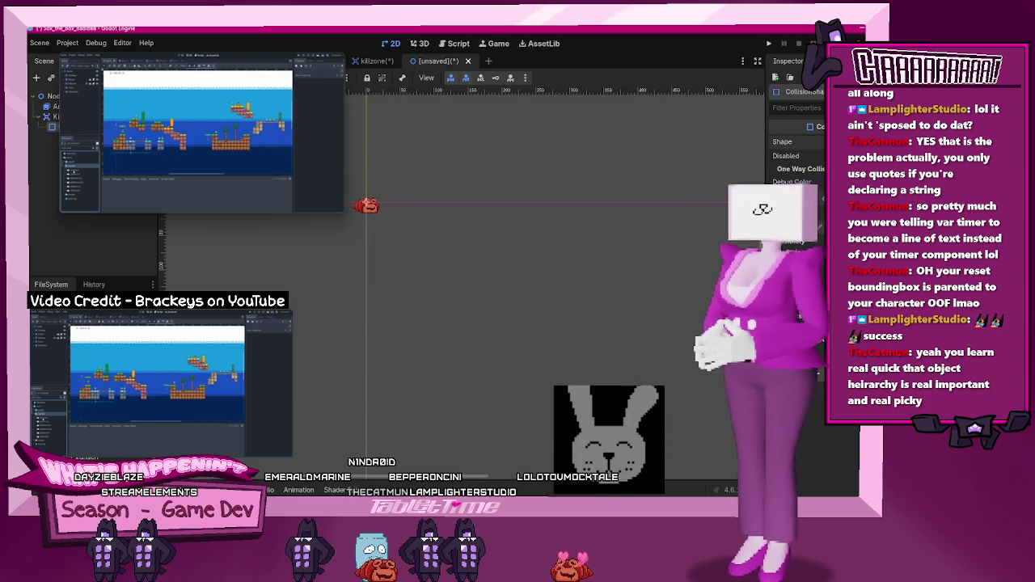
{"action": "left_click", "coordinate": [816, 372]}
{"action": "left_click", "coordinate": [647, 113]}
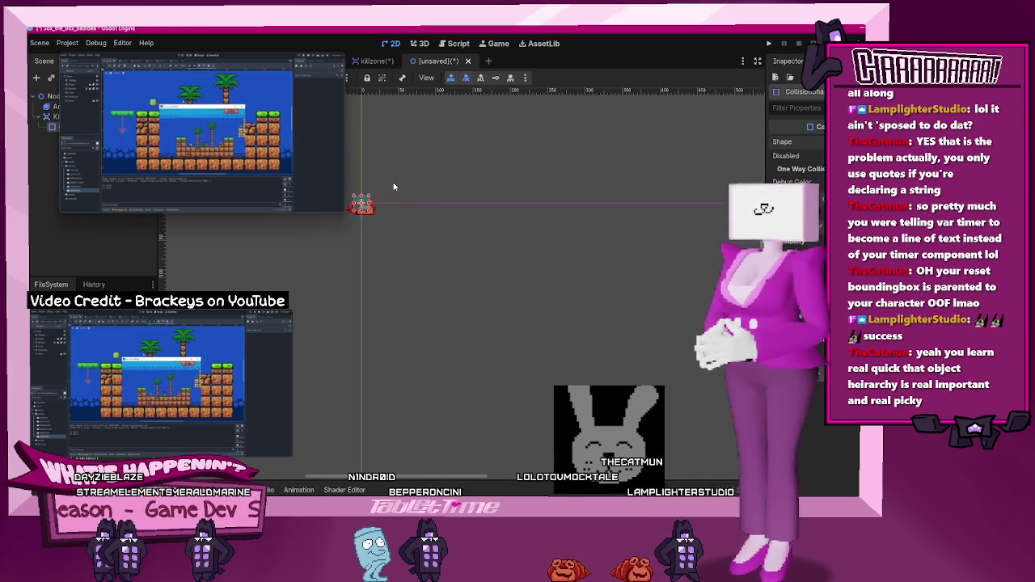
{"action": "left_click_drag", "start_coordinate": [406, 188], "coordinate": [482, 203]}
{"action": "scroll", "coordinate": [469, 234], "scroll_direction": "up", "scroll_amount": 6}
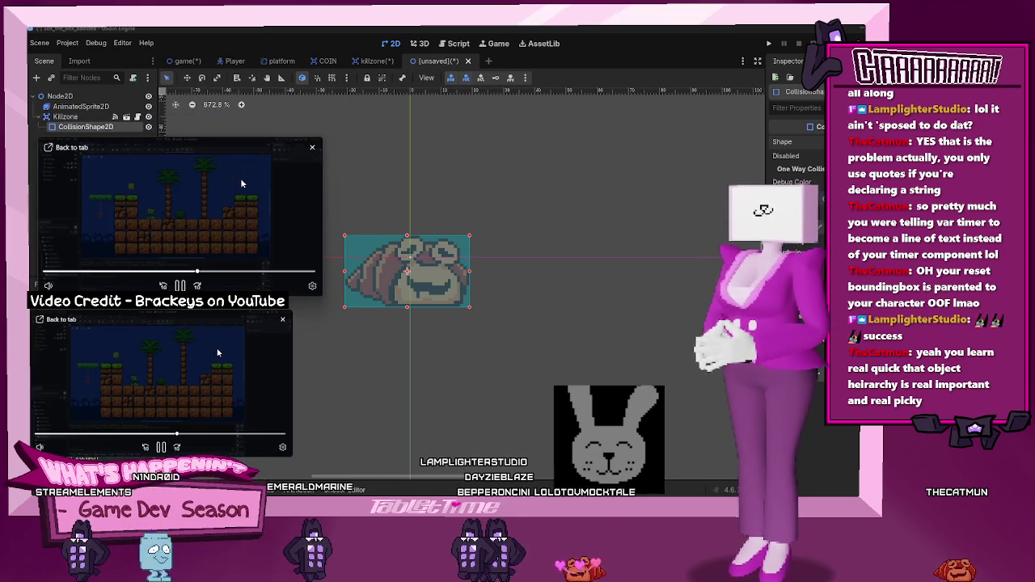
{"action": "key", "text": "Escape"}
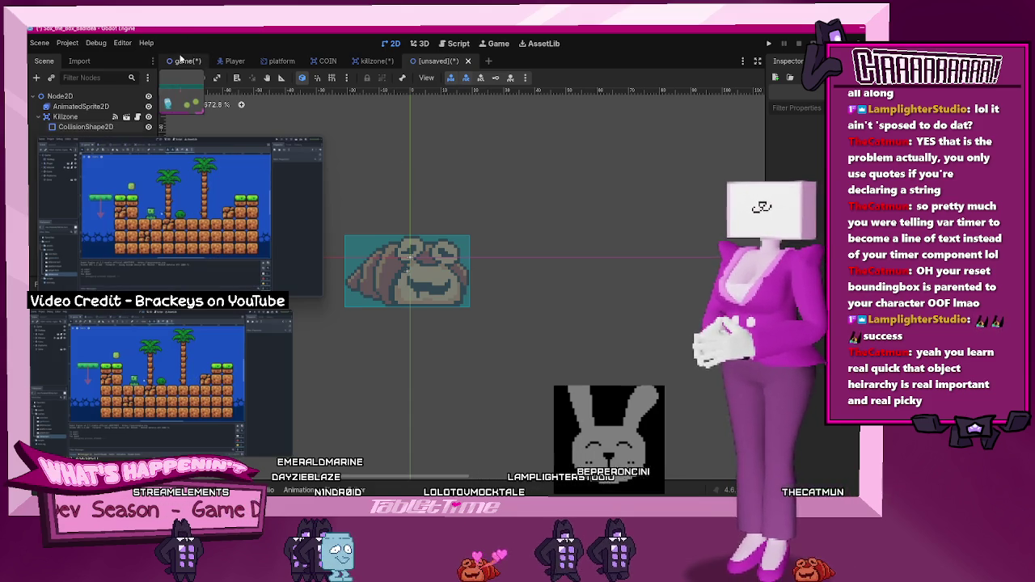
{"action": "left_click", "coordinate": [182, 61]}
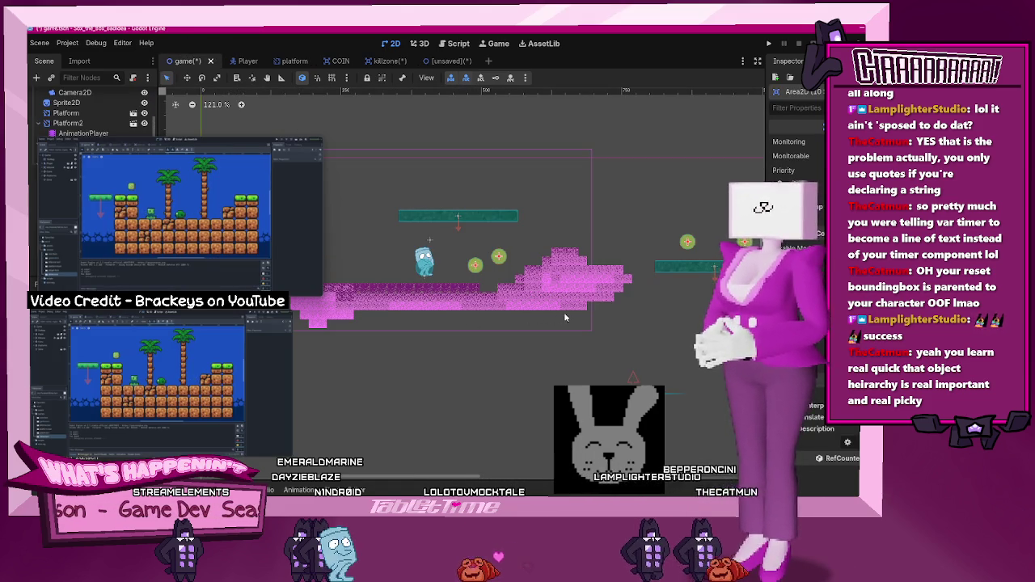
{"action": "scroll", "coordinate": [564, 312], "scroll_direction": "up", "scroll_amount": 2}
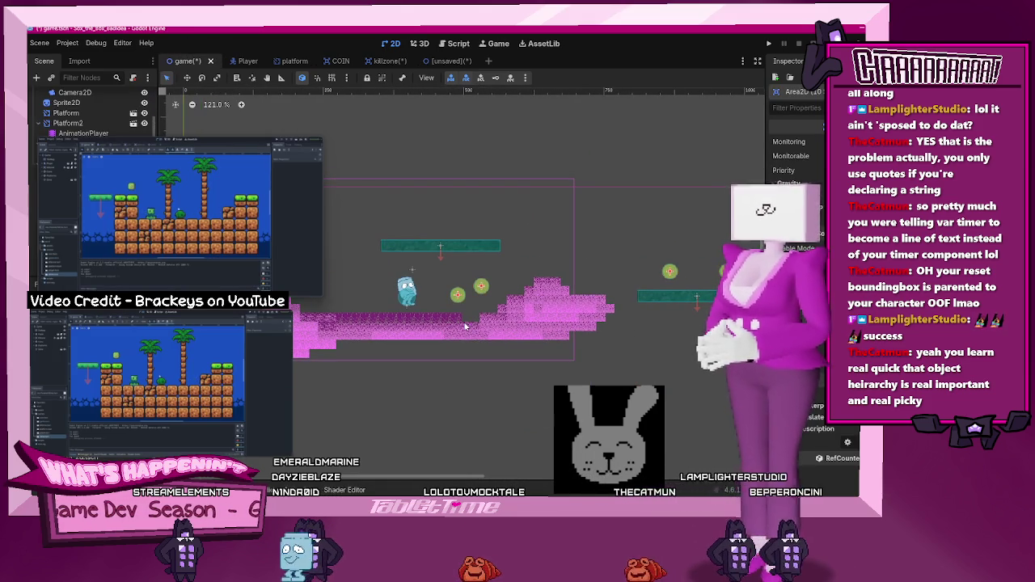
{"action": "scroll", "coordinate": [465, 325], "scroll_direction": "right", "scroll_amount": 8}
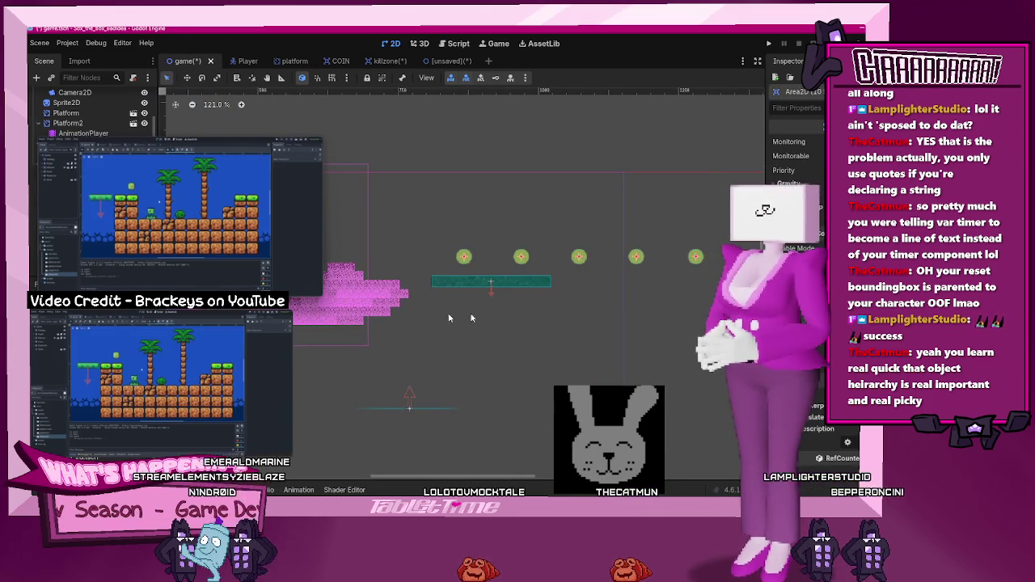
{"action": "scroll", "coordinate": [435, 319], "scroll_direction": "right", "scroll_amount": 15}
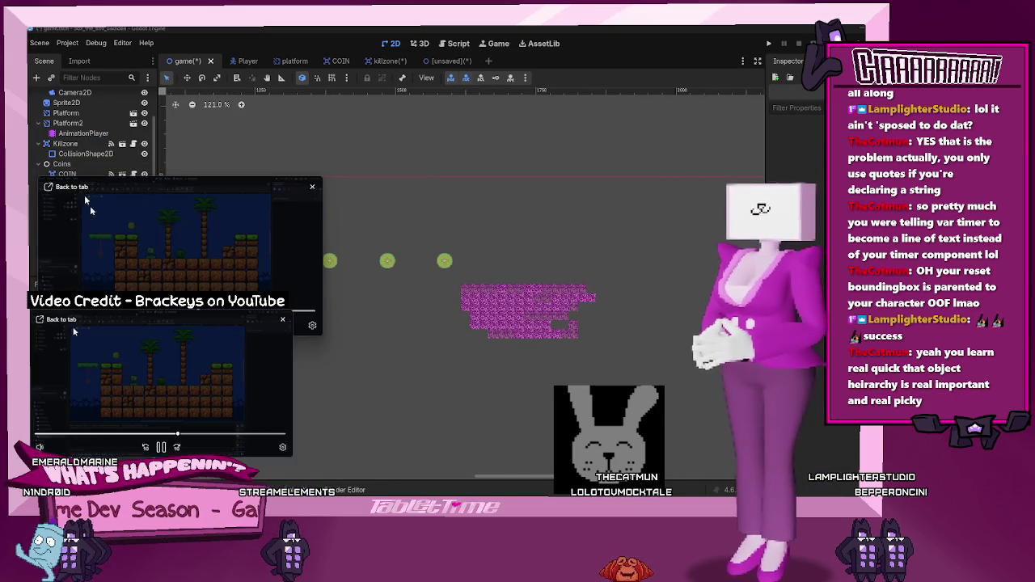
{"action": "left_click", "coordinate": [37, 163]}
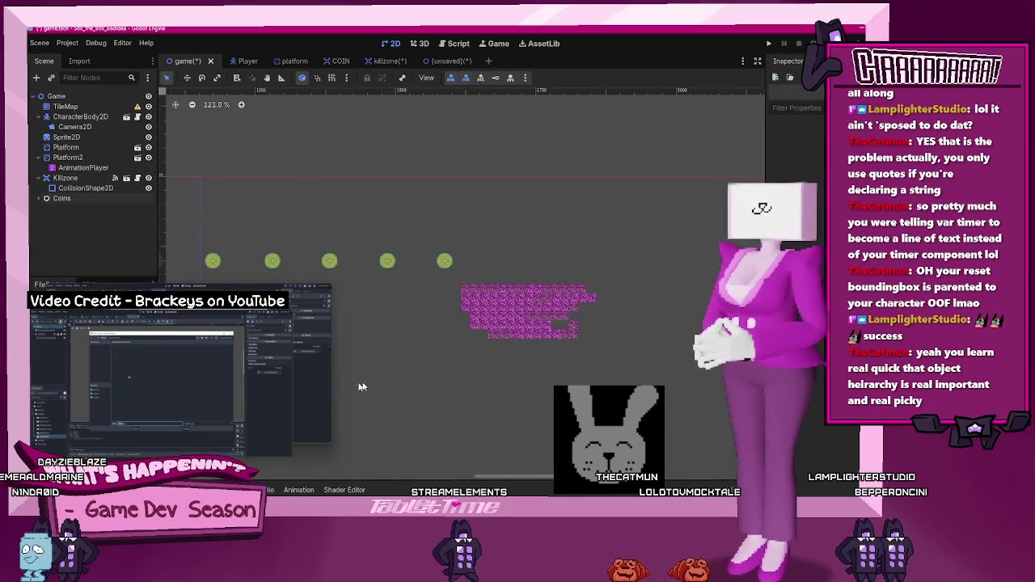
{"action": "left_click", "coordinate": [445, 62]}
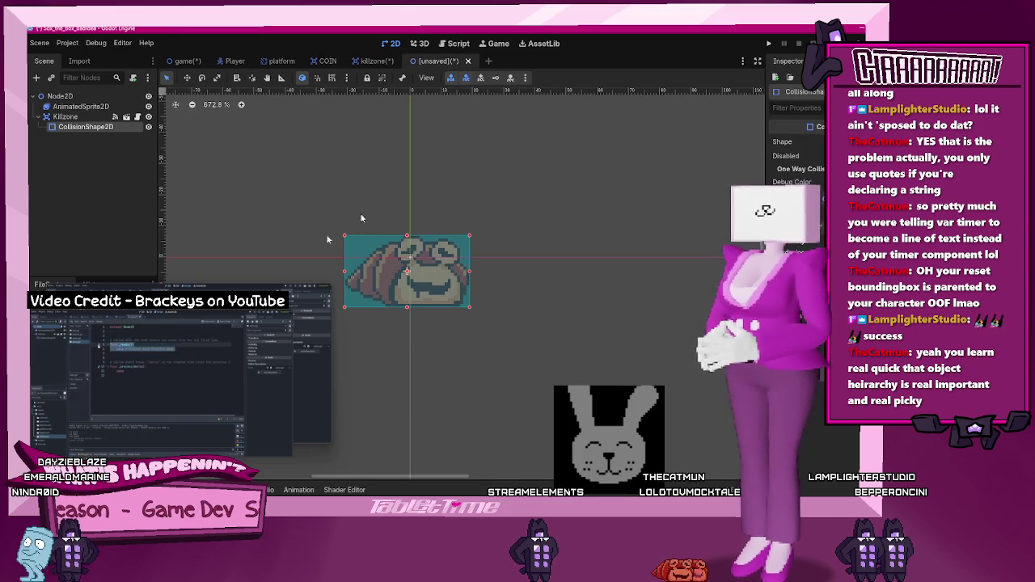
{"action": "key", "text": "ctrl+s"}
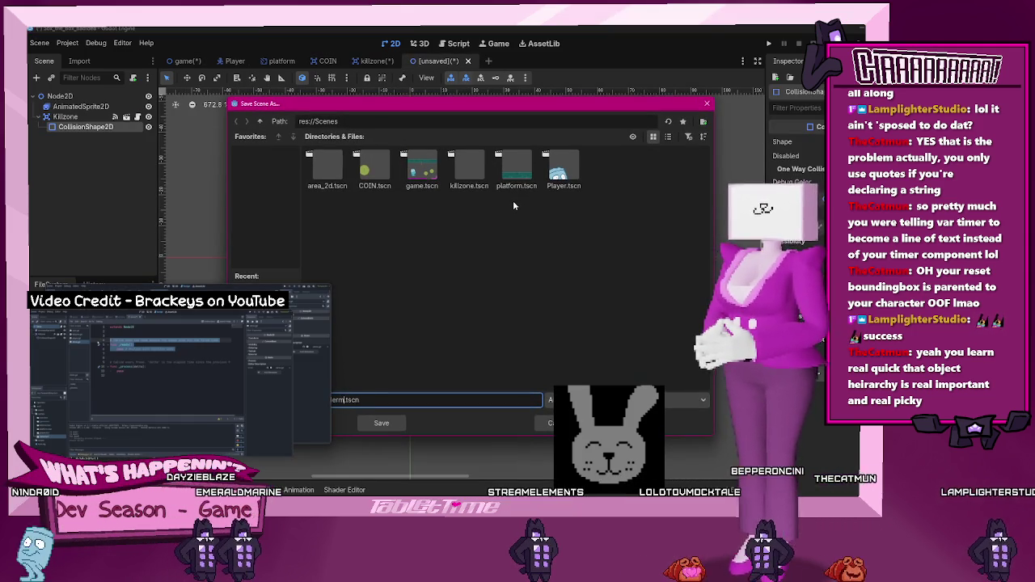
Save the enemy scene as Hermick.tscn in res://Scenes and review killzone.gd.
{"action": "key", "text": "Return"}
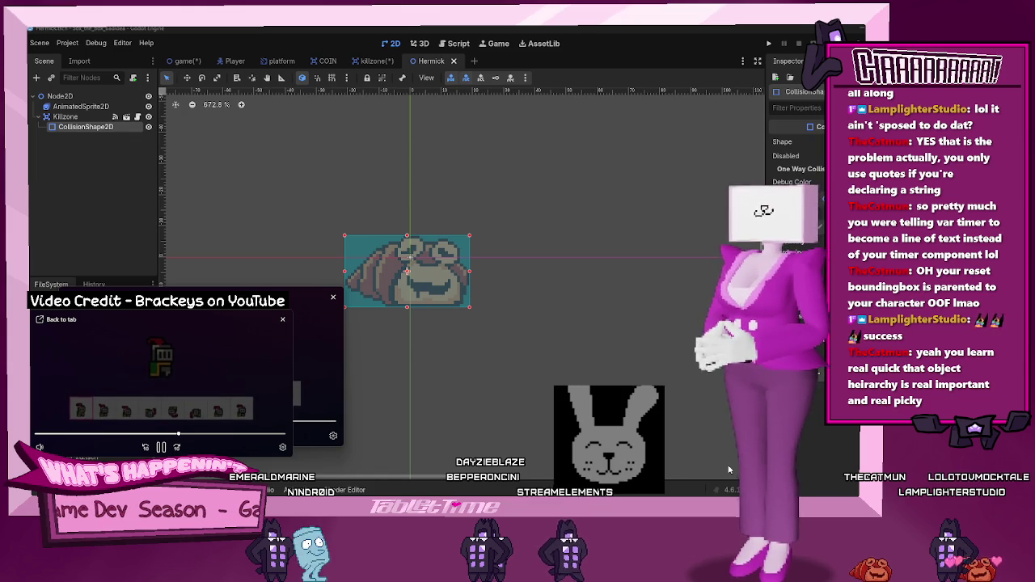
{"action": "left_click", "coordinate": [145, 448]}
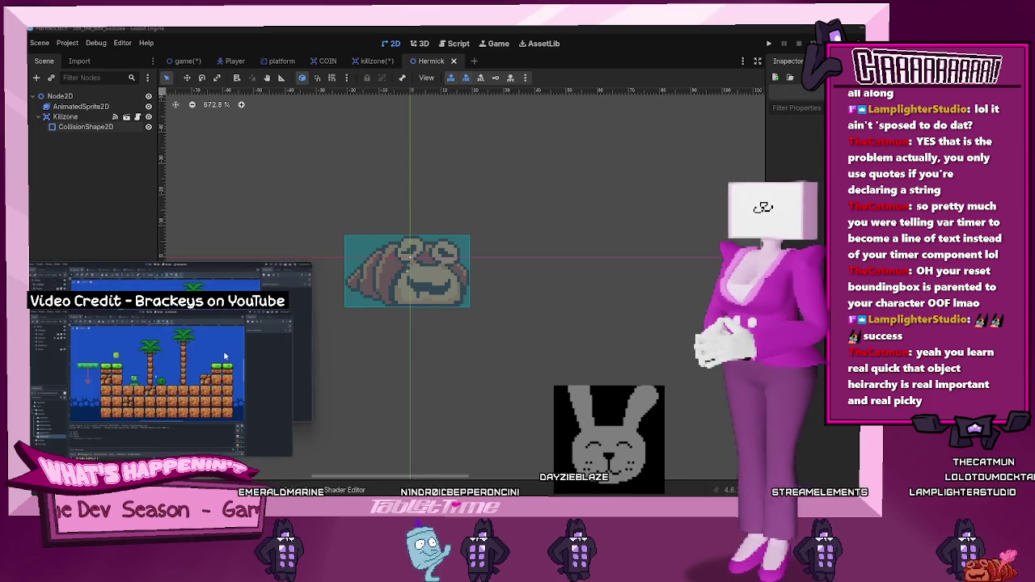
{"action": "left_click", "coordinate": [413, 287]}
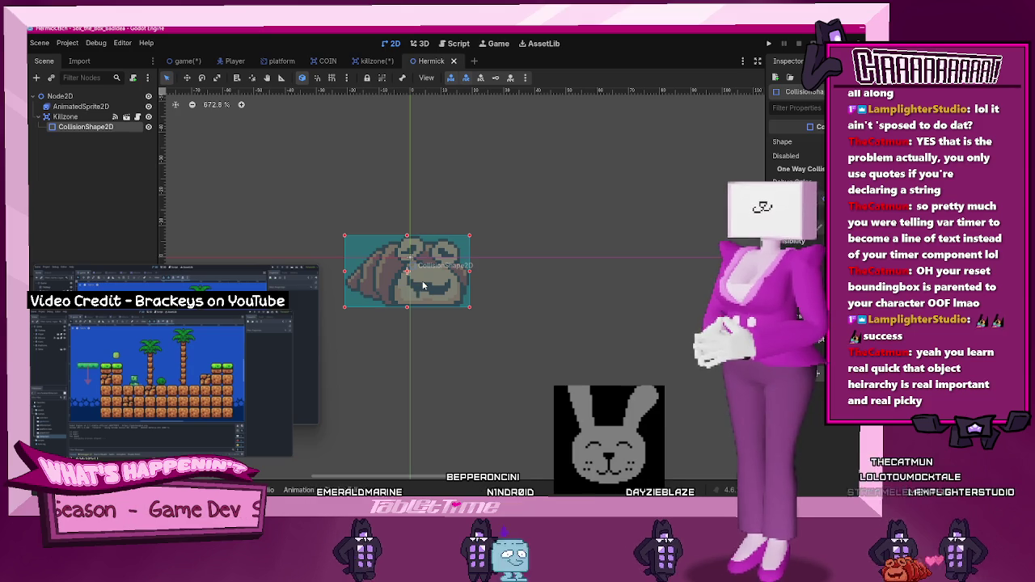
{"action": "left_click", "coordinate": [457, 45]}
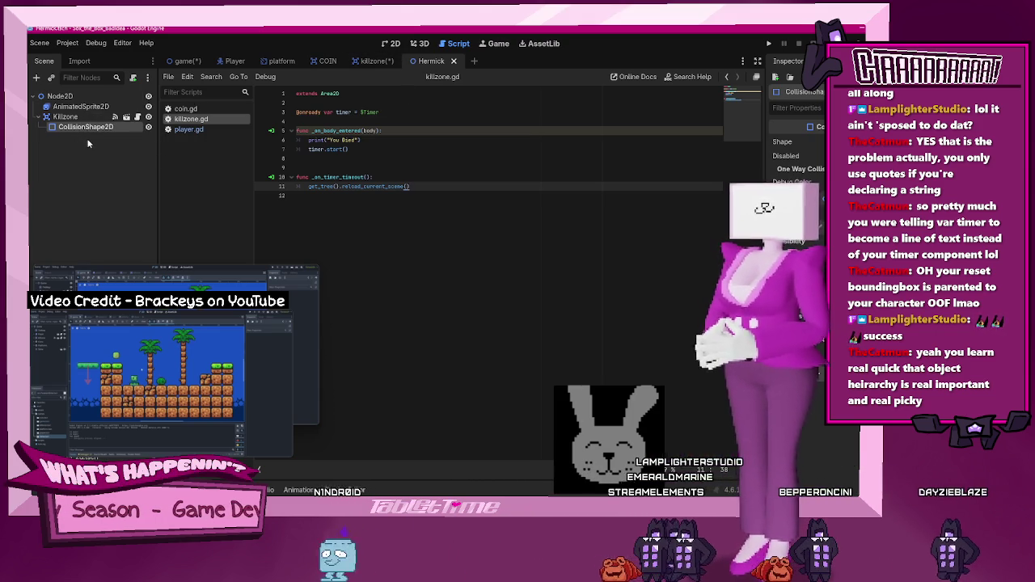
Back in the 2D view, select the enemy's Node2D root node.
{"action": "left_click", "coordinate": [65, 96]}
{"action": "left_click", "coordinate": [71, 107]}
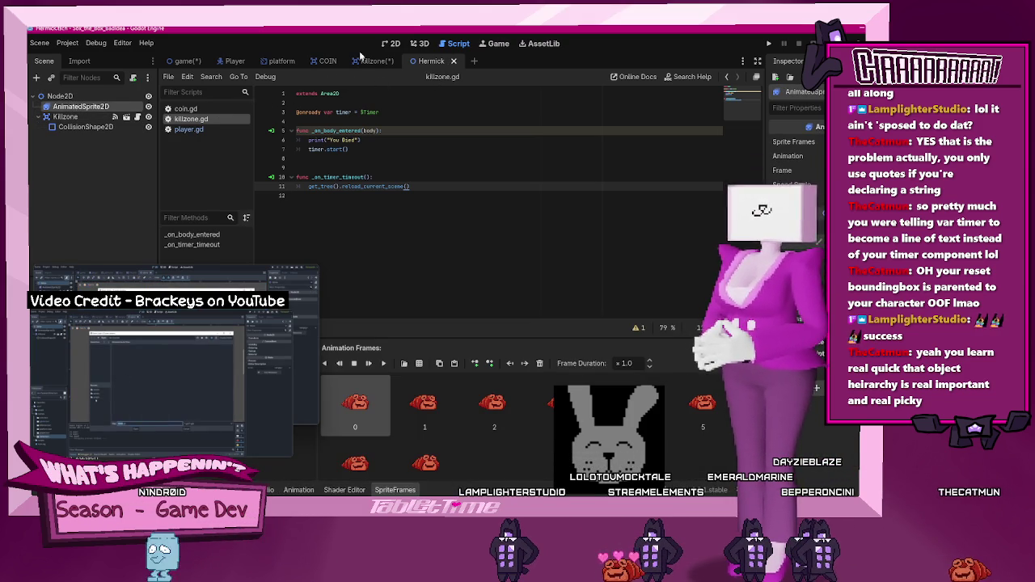
{"action": "left_click", "coordinate": [386, 44]}
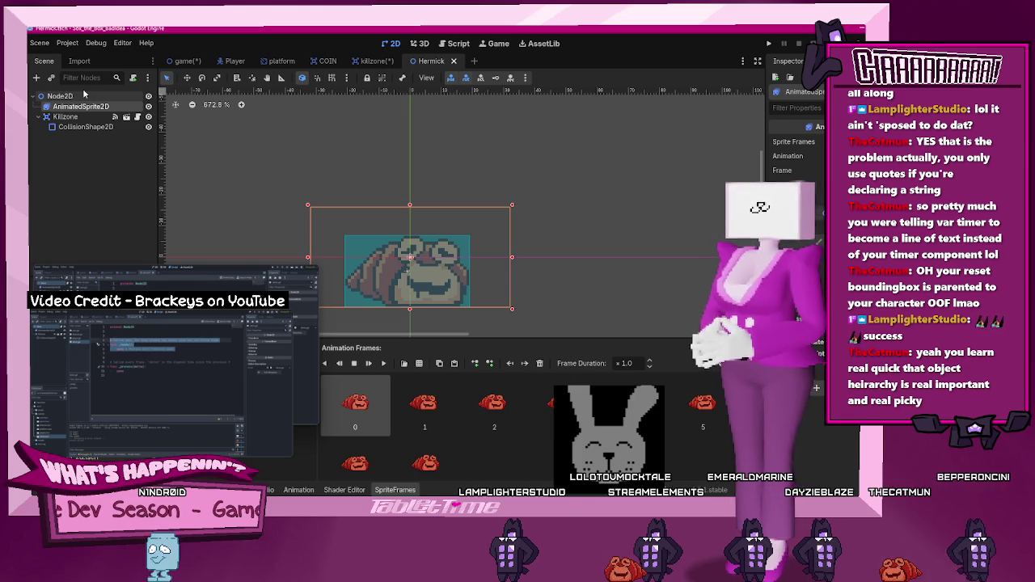
{"action": "left_click", "coordinate": [81, 96]}
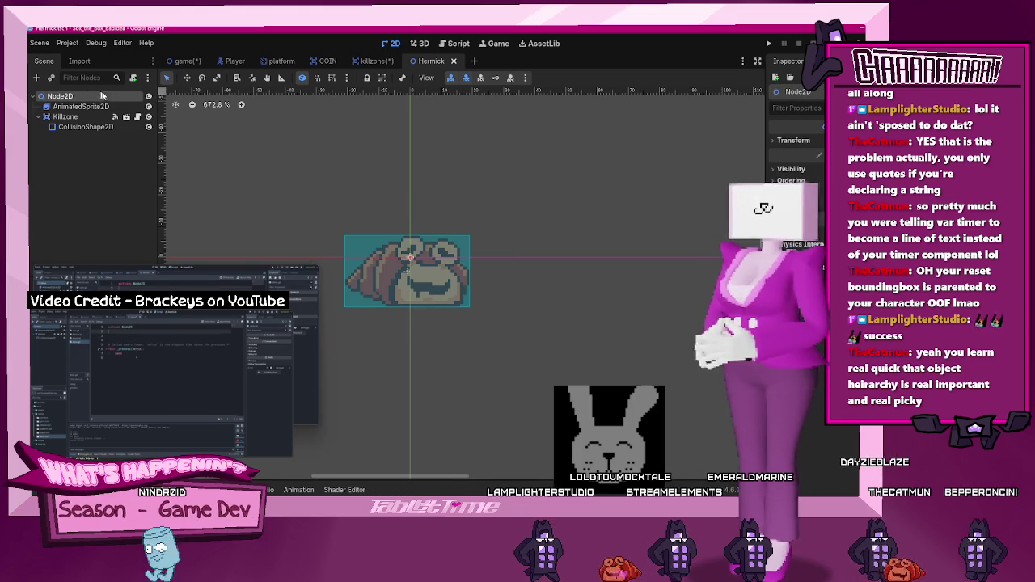
{"action": "left_click", "coordinate": [148, 78]}
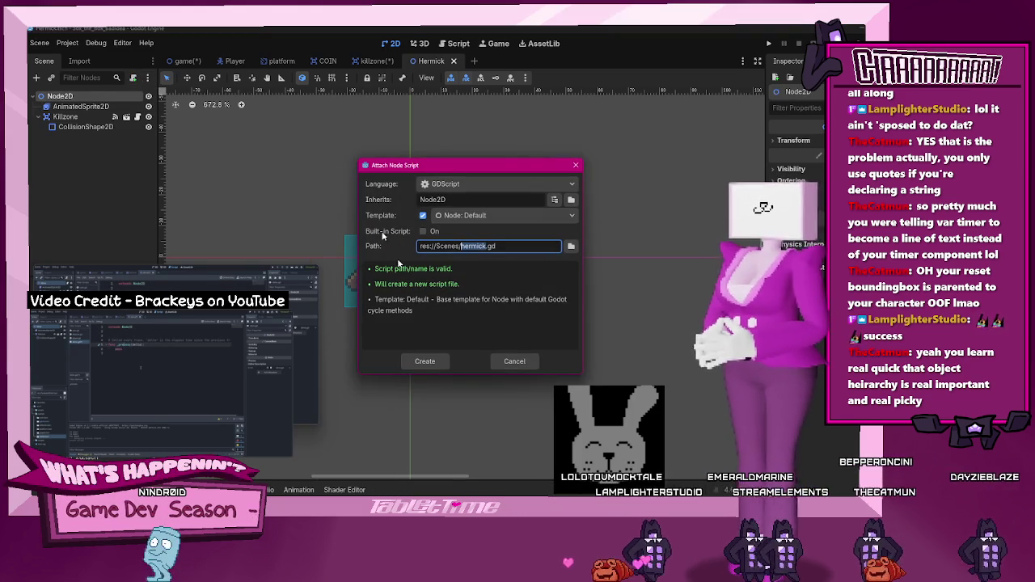
Create hermick.gd and replace pass in _process with position.x += 1.
{"action": "left_click", "coordinate": [425, 361]}
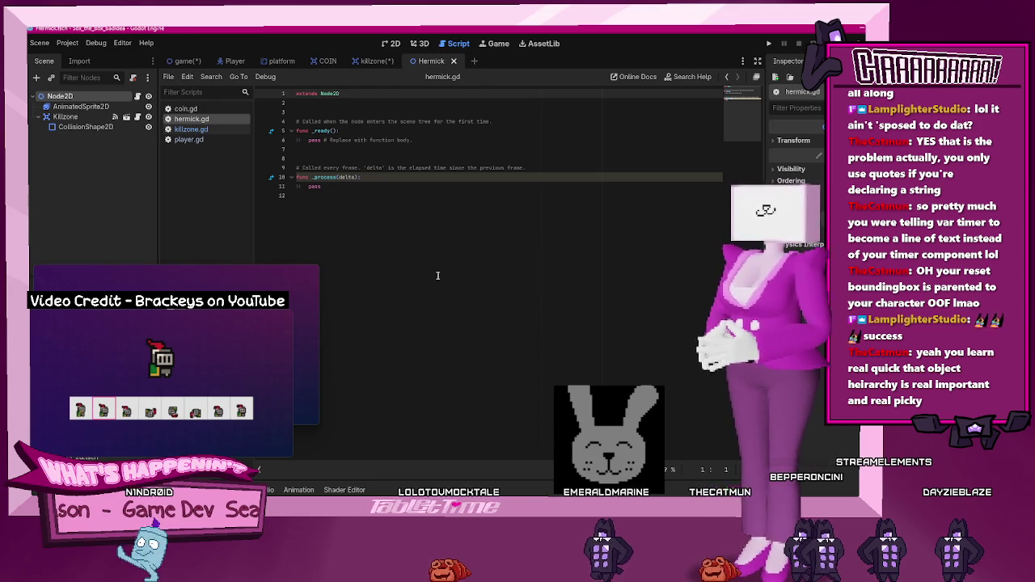
{"action": "mouse_move", "coordinate": [162, 364]}
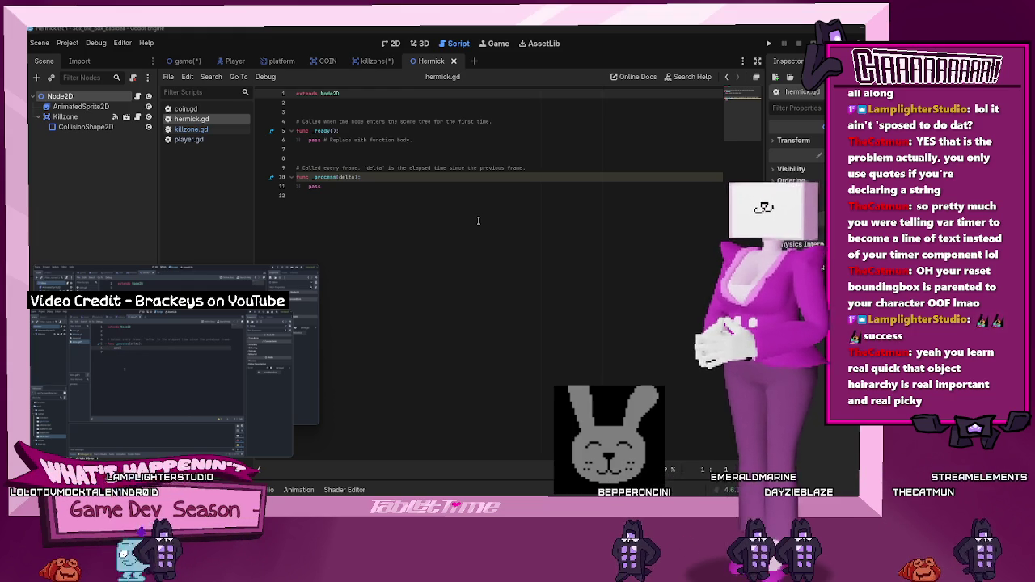
{"action": "left_click", "coordinate": [351, 188]}
{"action": "key", "text": "BackSpace"}
{"action": "key", "text": "BackSpace"}
{"action": "type", "text": "o"}
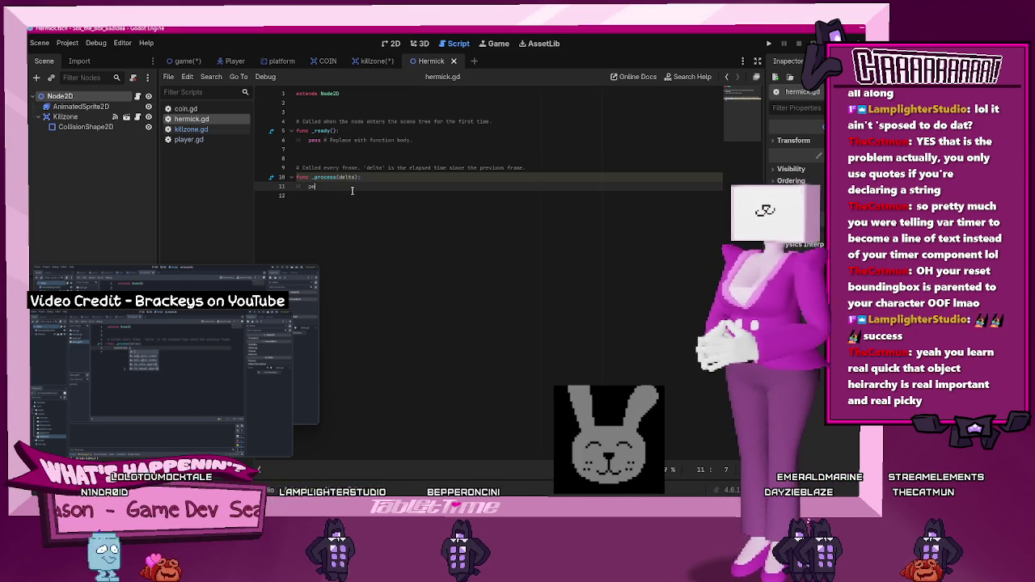
{"action": "type", "text": "sition.x"}
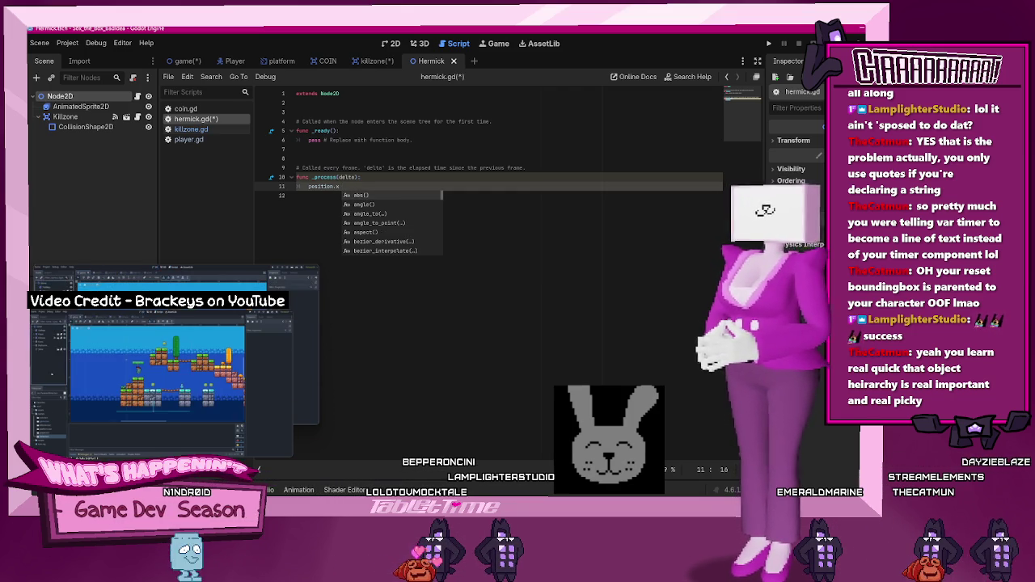
{"action": "mouse_move", "coordinate": [184, 457]}
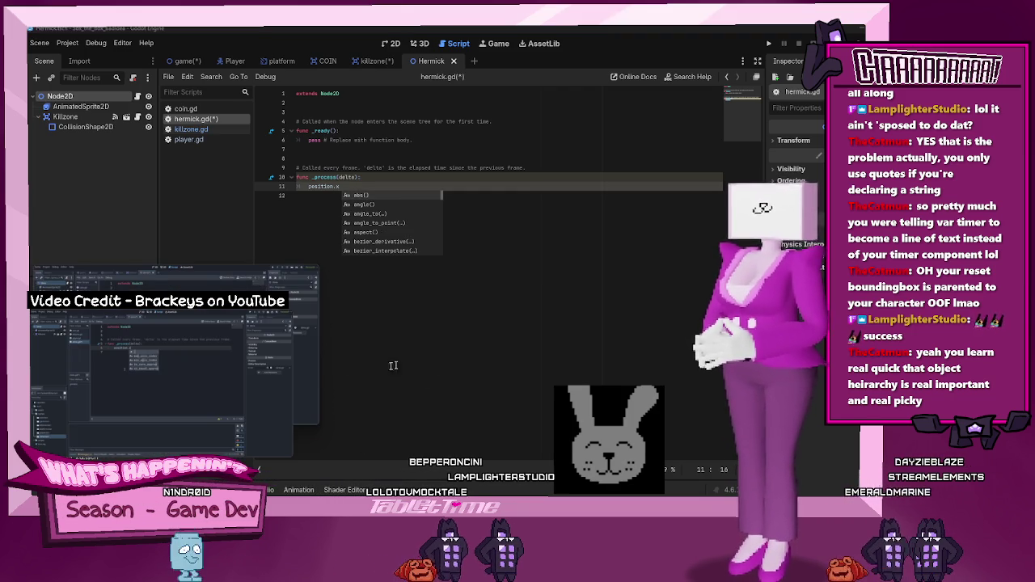
{"action": "mouse_move", "coordinate": [297, 315]}
{"action": "left_click_drag", "start_coordinate": [316, 301], "coordinate": [603, 301]}
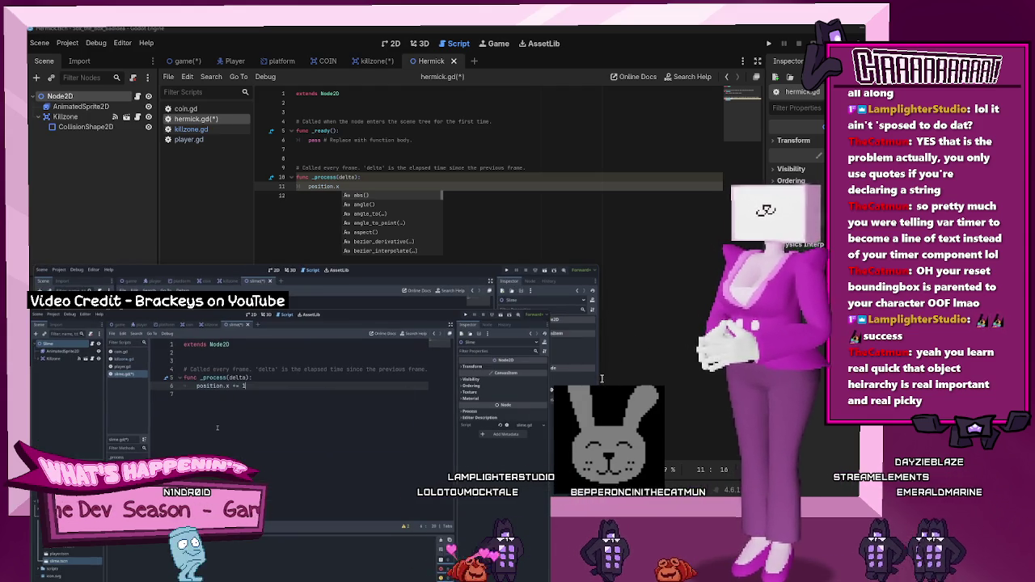
{"action": "mouse_move", "coordinate": [596, 380]}
{"action": "left_click_drag", "start_coordinate": [596, 379], "coordinate": [310, 379]}
{"action": "type", "text": "+"}
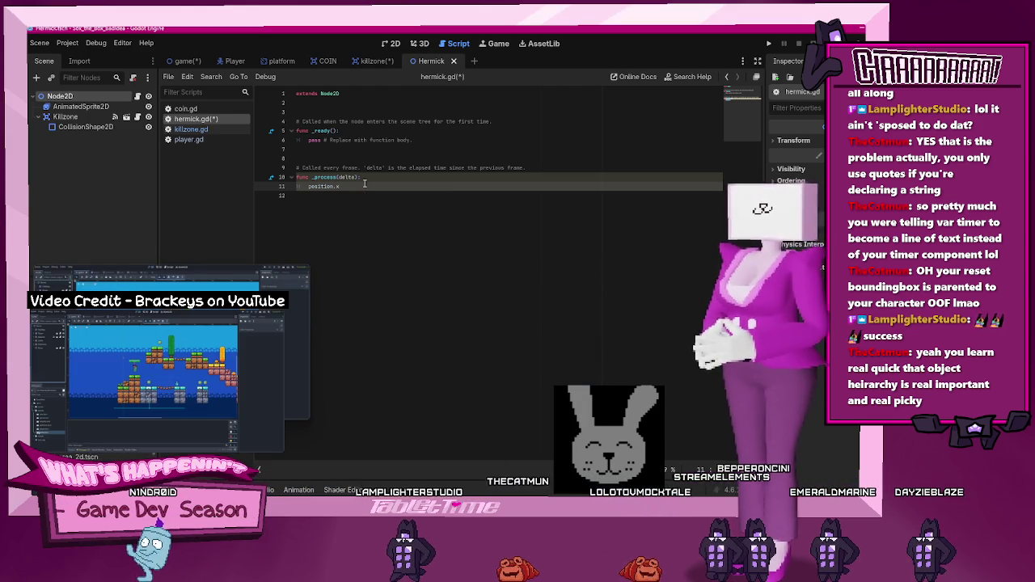
{"action": "type", "text": "= 1"}
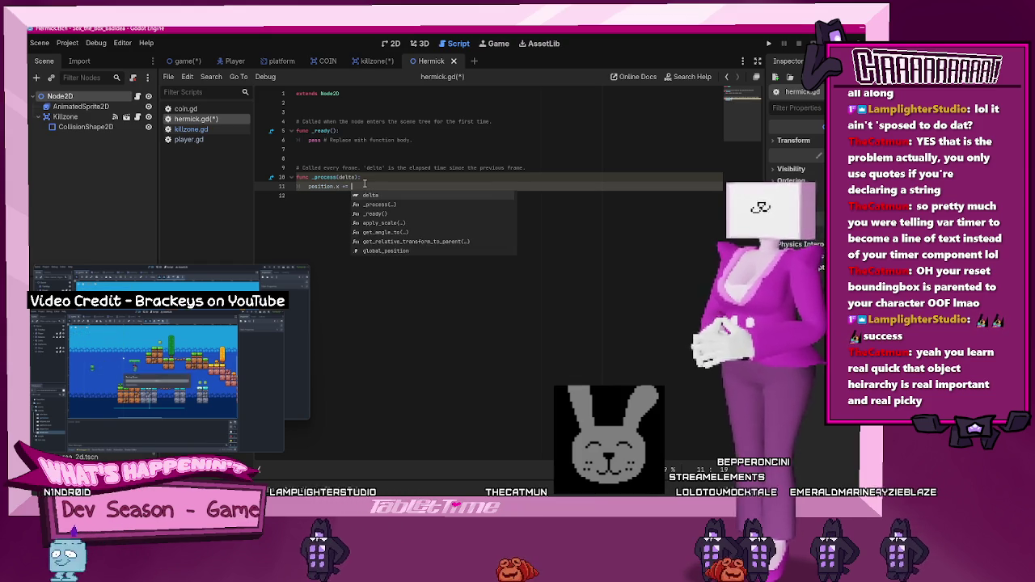